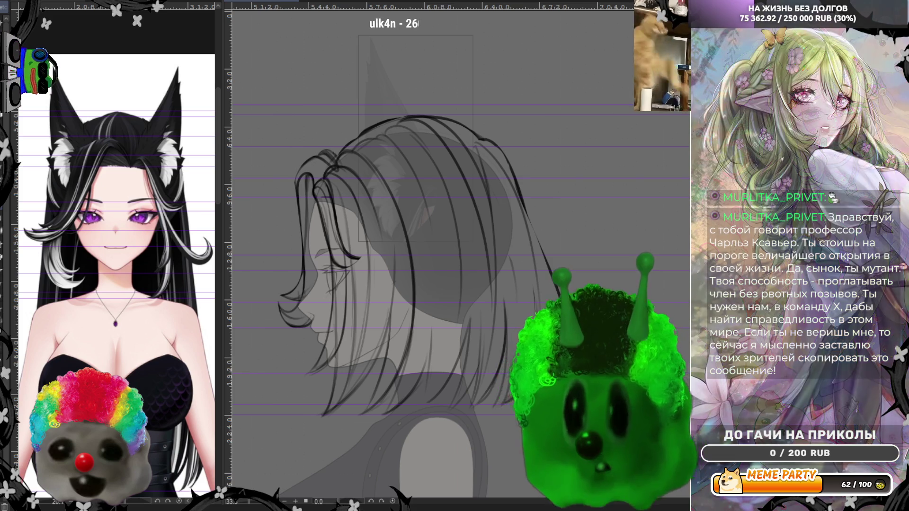
scroll(348, 230, "down", 1)
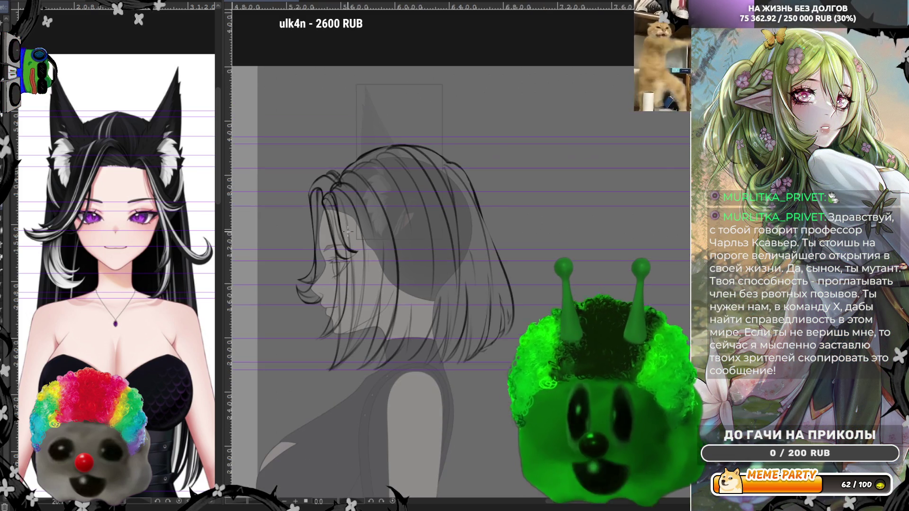
scroll(346, 233, "up", 1)
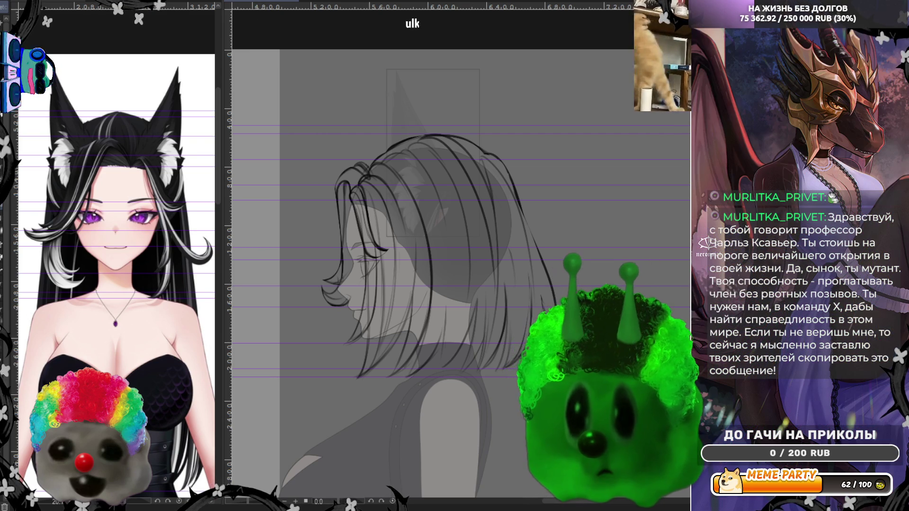
scroll(419, 222, "up", 1)
scroll(415, 263, "up", 1)
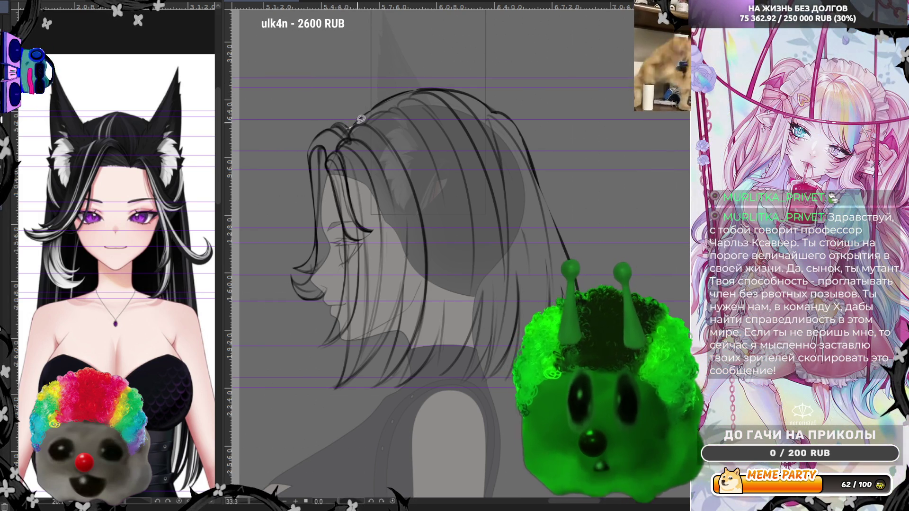
Step: Draw a curved strand line at the top of the hair and mirror the view to check it
left_click_drag(526, 125, 501, 88)
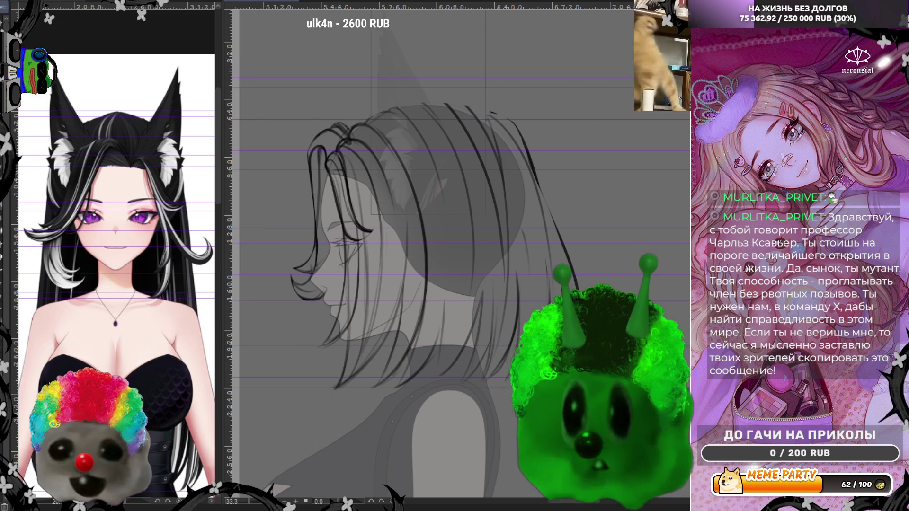
key("h")
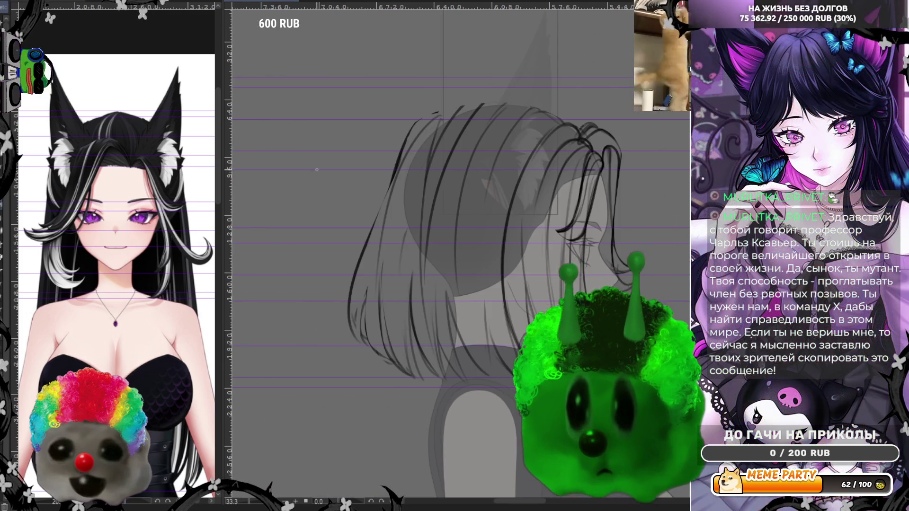
Step: Tilt the canvas, darken the back hair edge with two strokes plus a short top stroke, then unmirror the view
left_click_drag(436, 150, 559, 163)
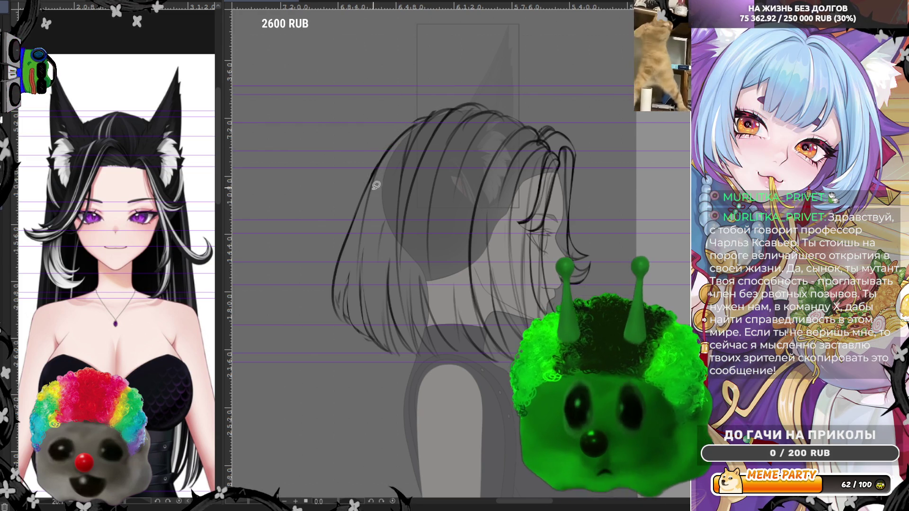
left_click_drag(374, 186, 421, 117)
left_click_drag(376, 188, 420, 121)
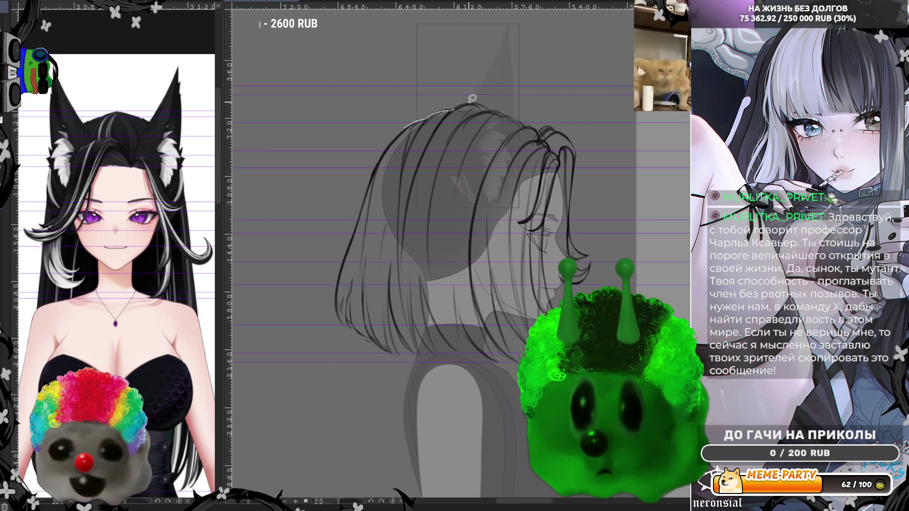
left_click_drag(491, 107, 483, 88)
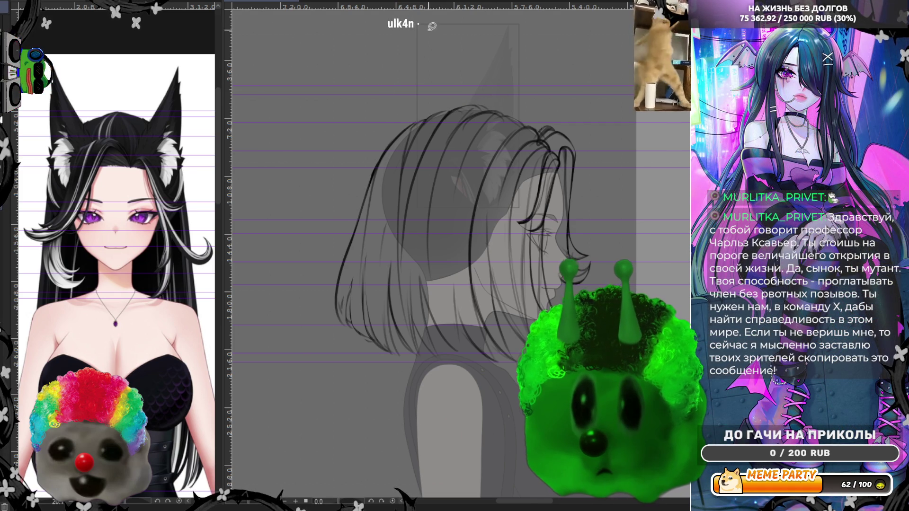
key("h")
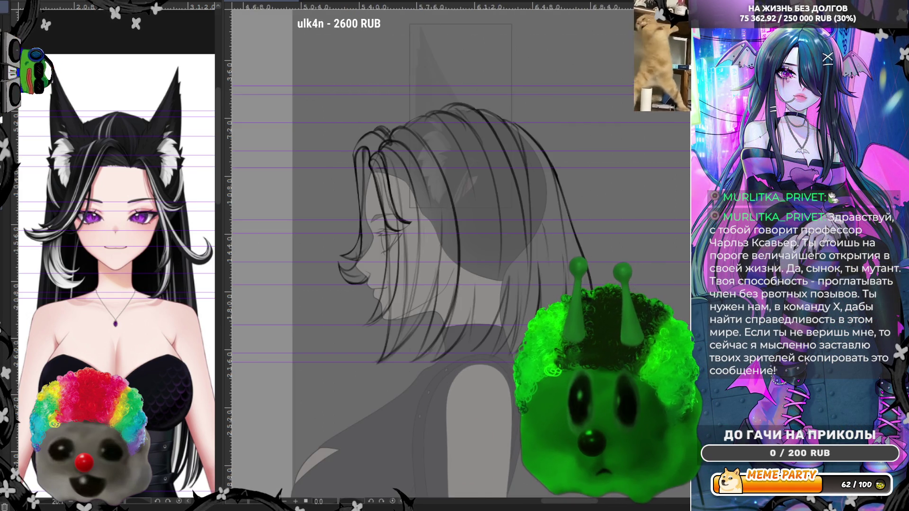
left_click_drag(399, 126, 429, 136)
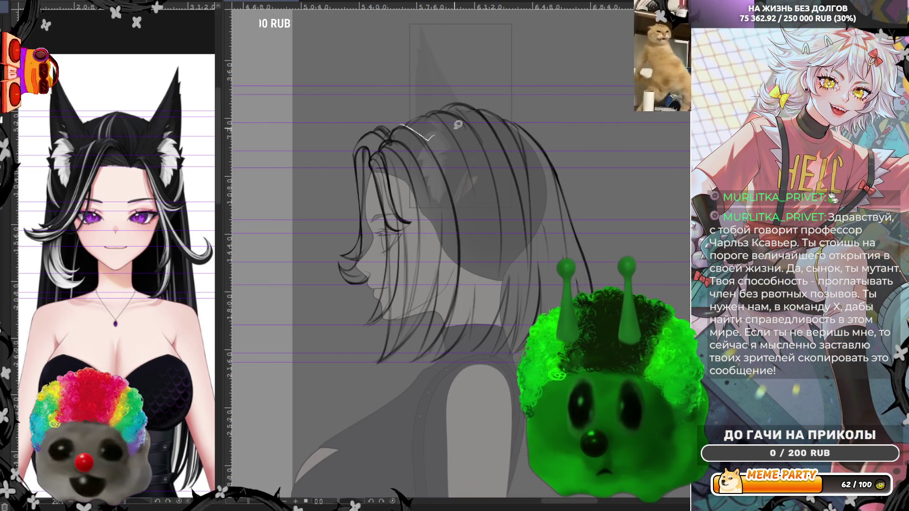
key("ctrl+z")
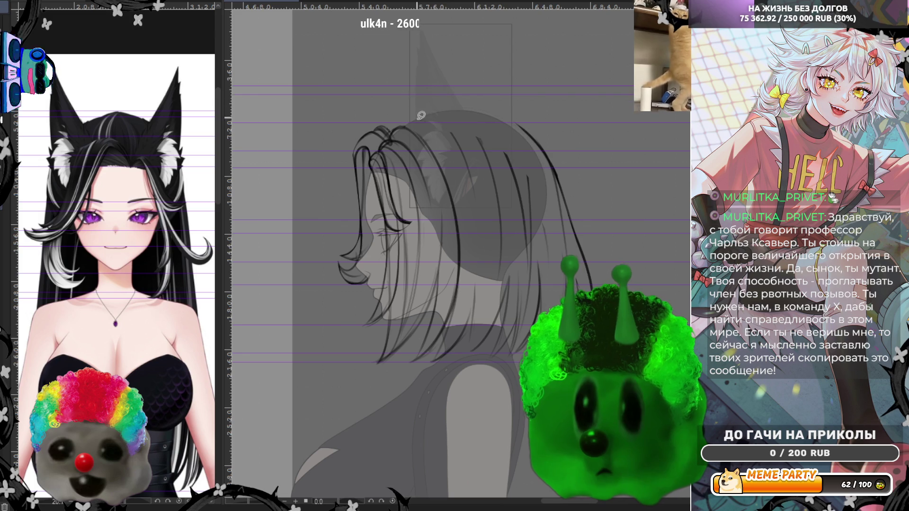
left_click_drag(475, 211, 522, 272)
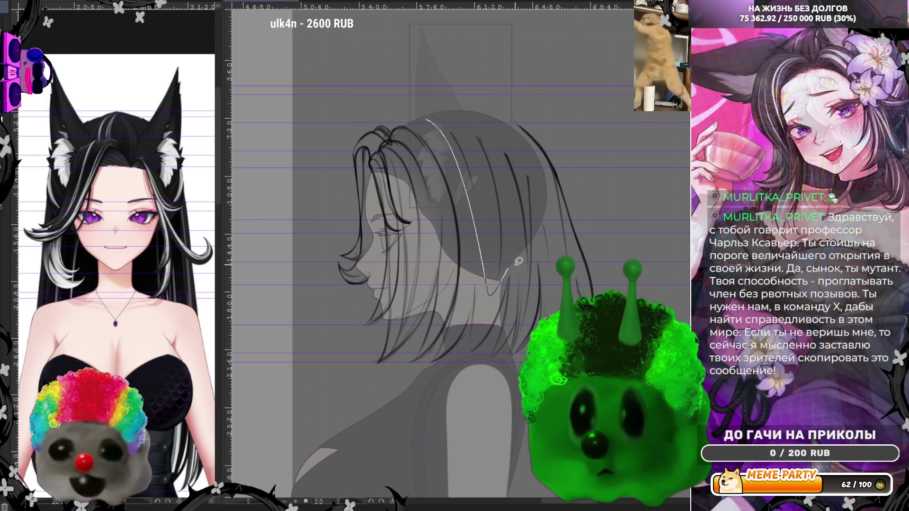
key("ctrl+z")
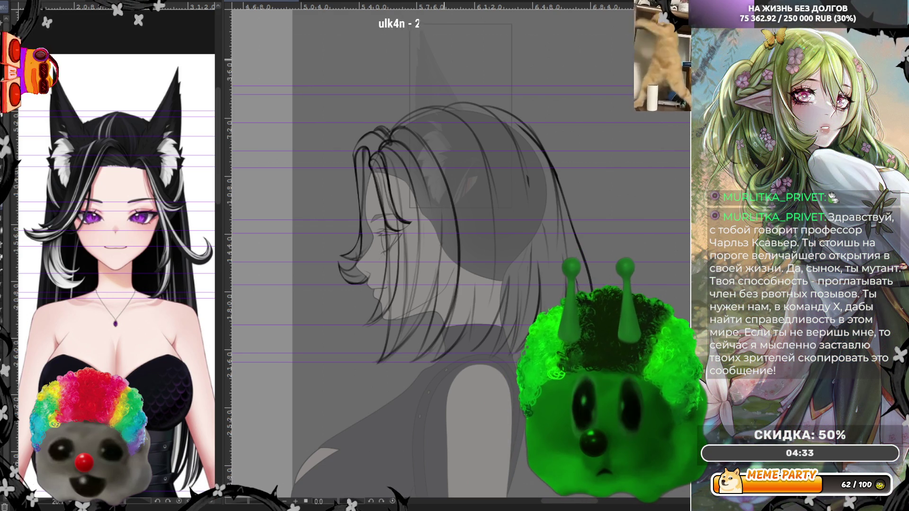
scroll(454, 256, "up", 1)
scroll(455, 256, "up", 1)
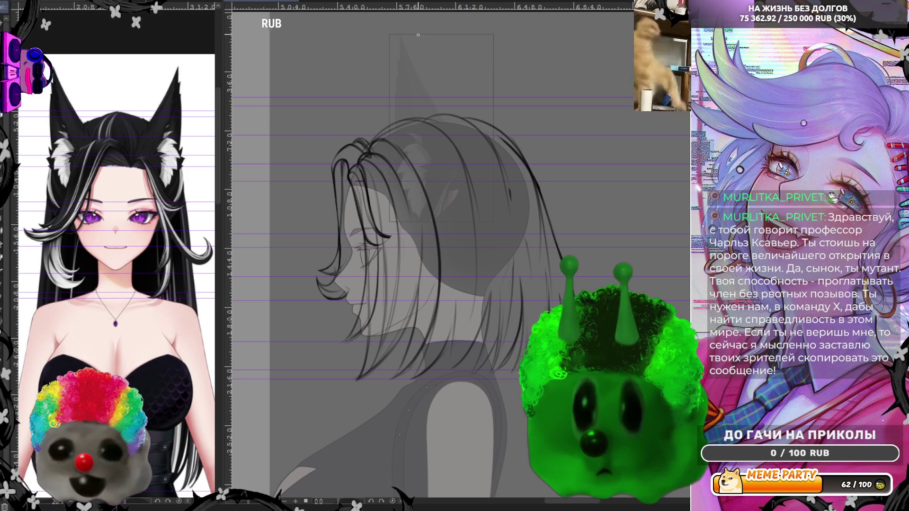
key("m")
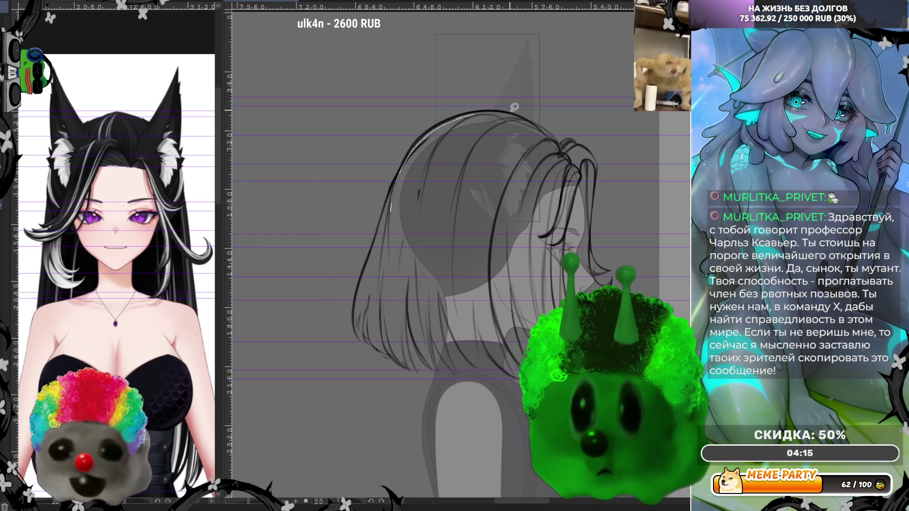
Step: Try a white curved strand over the hair, undo it, and restore the earlier outline strokes
left_click_drag(544, 135, 468, 221)
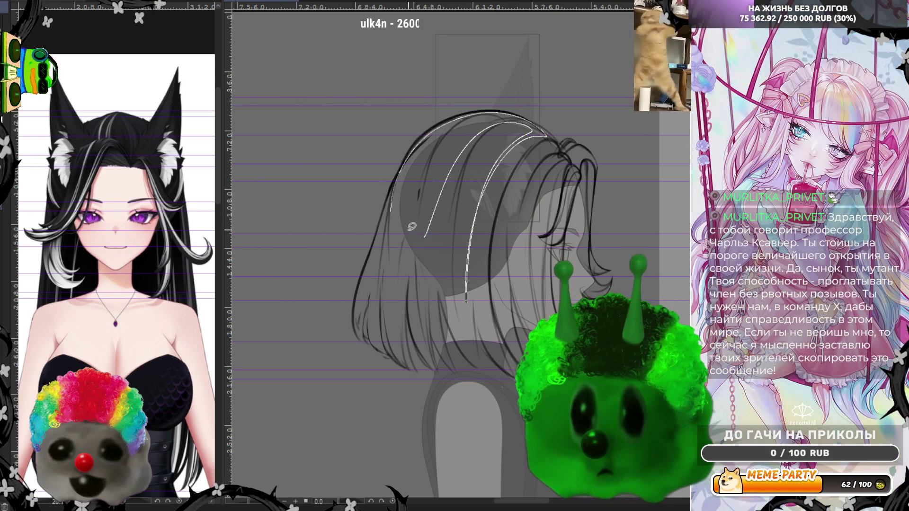
key("ctrl+z")
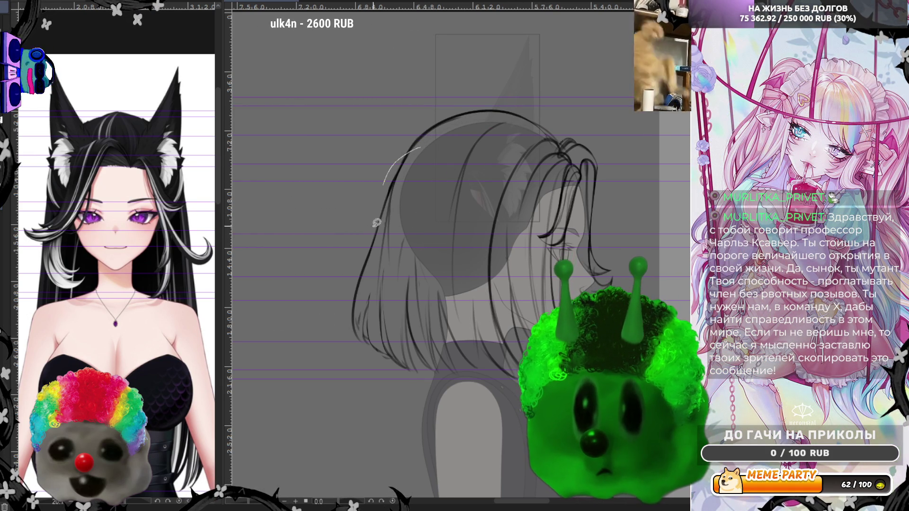
key("ctrl+z")
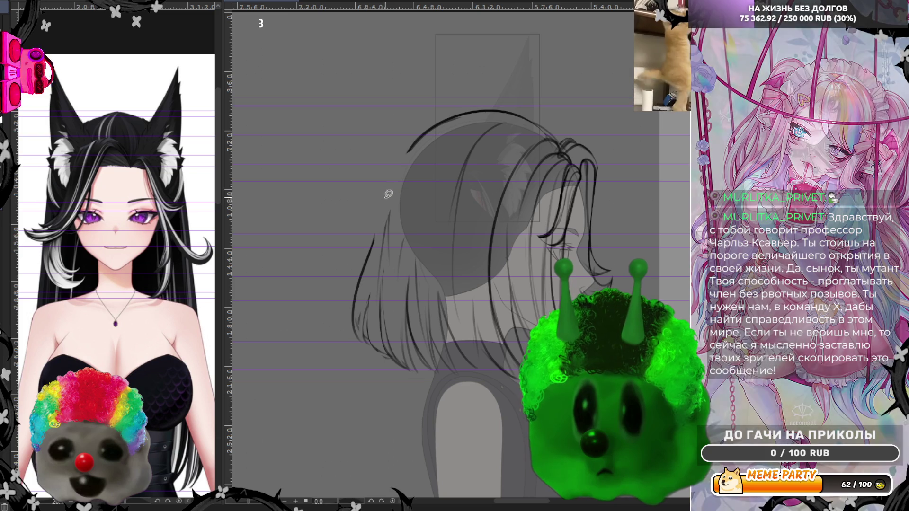
key("ctrl+y")
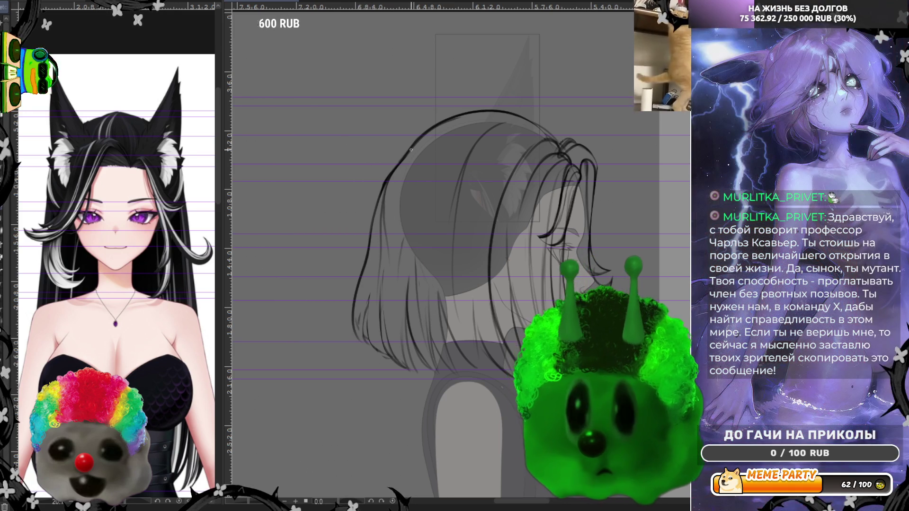
Step: Trace and reinforce a dark line along the head's top arc, then unmirror the view
left_click_drag(424, 132, 404, 164)
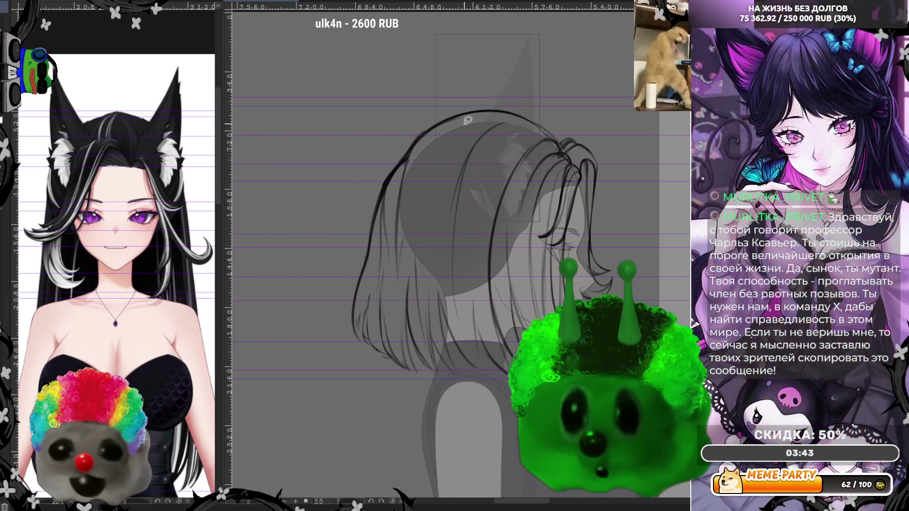
left_click_drag(415, 181, 476, 115)
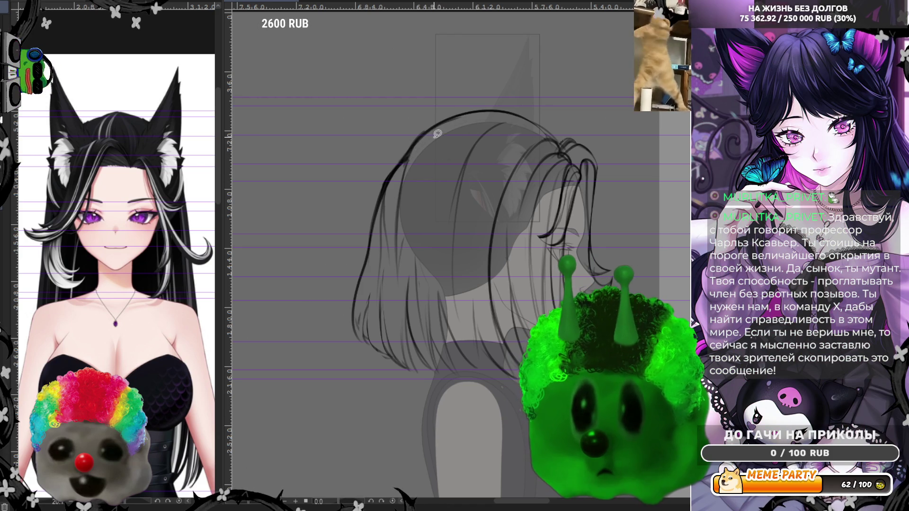
left_click_drag(406, 171, 482, 114)
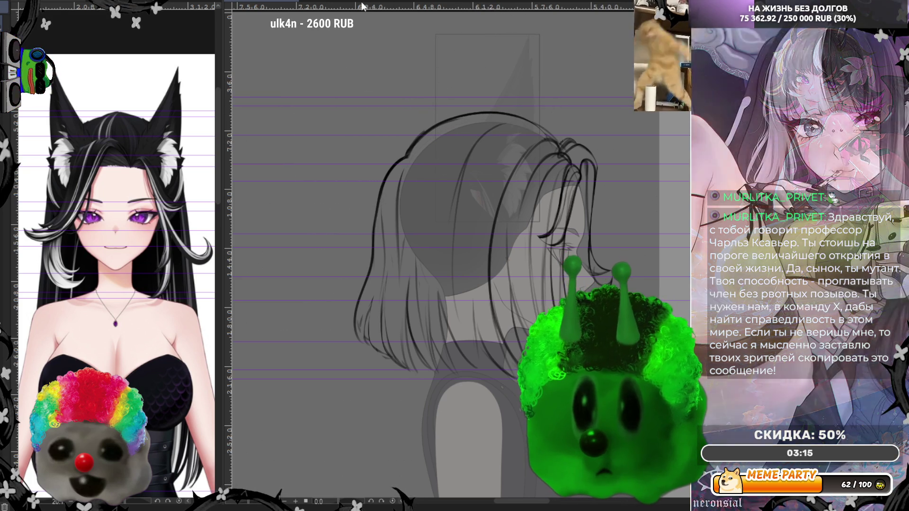
key("h")
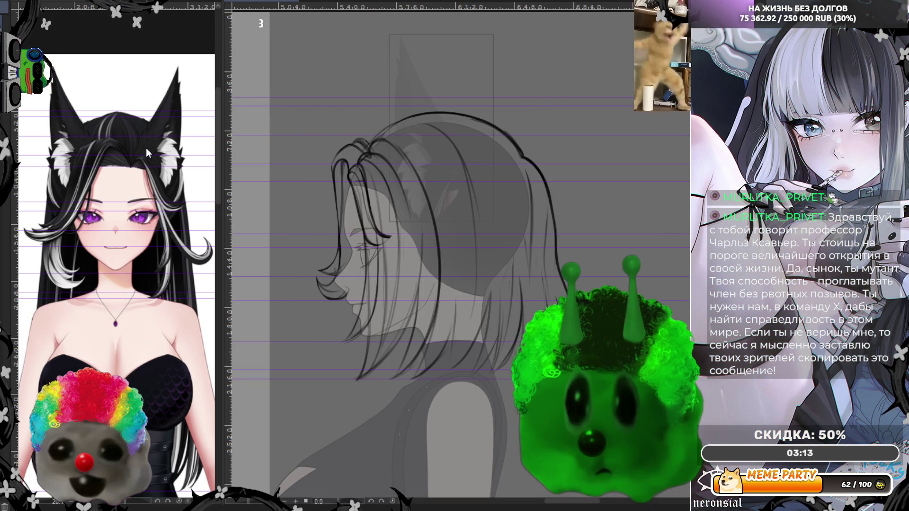
Step: Undo two stray strand strokes, then draw a curved strand line along the back hair
left_click_drag(413, 123, 476, 293)
key("ctrl+z")
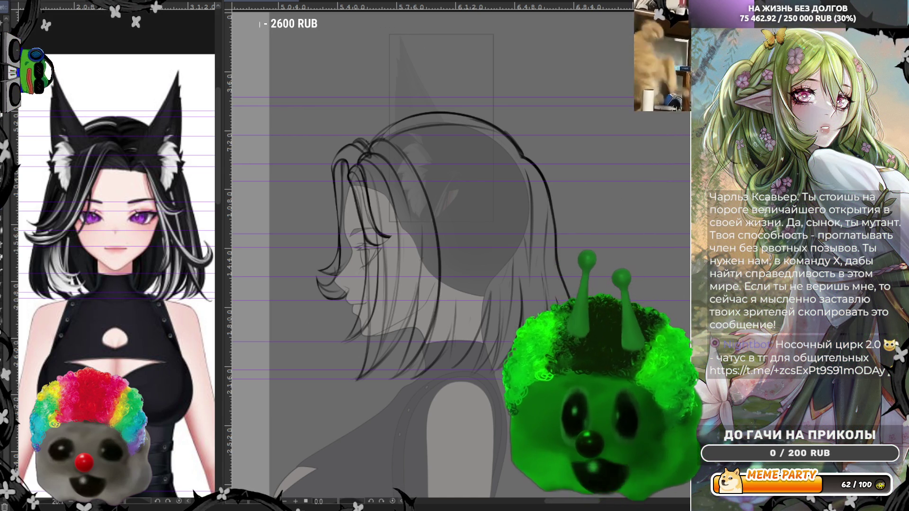
left_click_drag(383, 140, 448, 119)
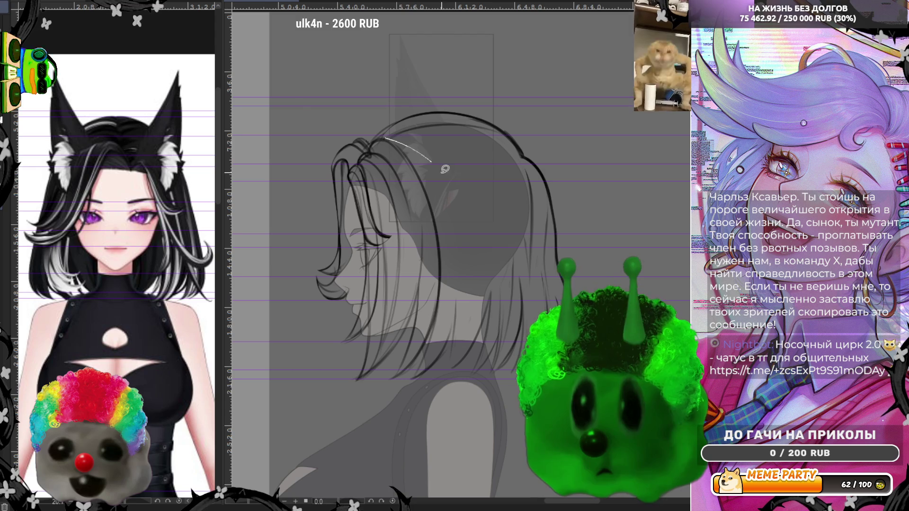
key("ctrl+z")
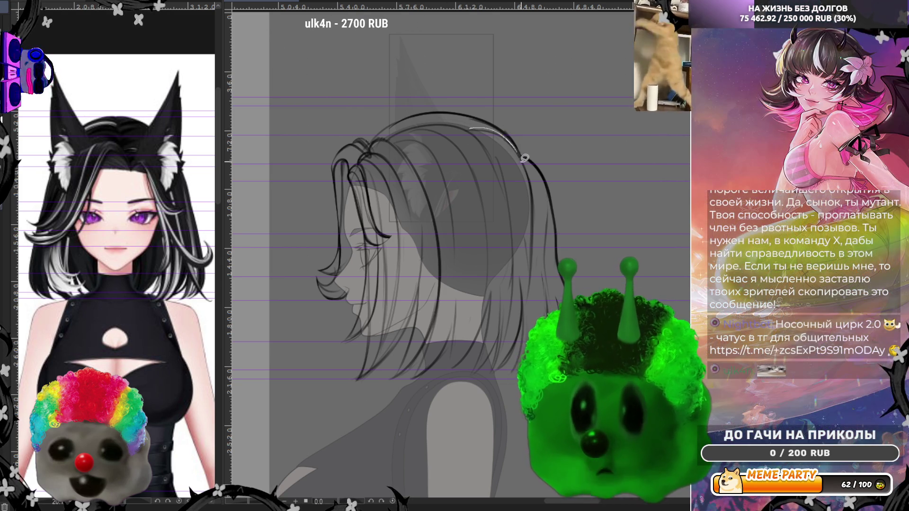
left_click_drag(462, 123, 519, 164)
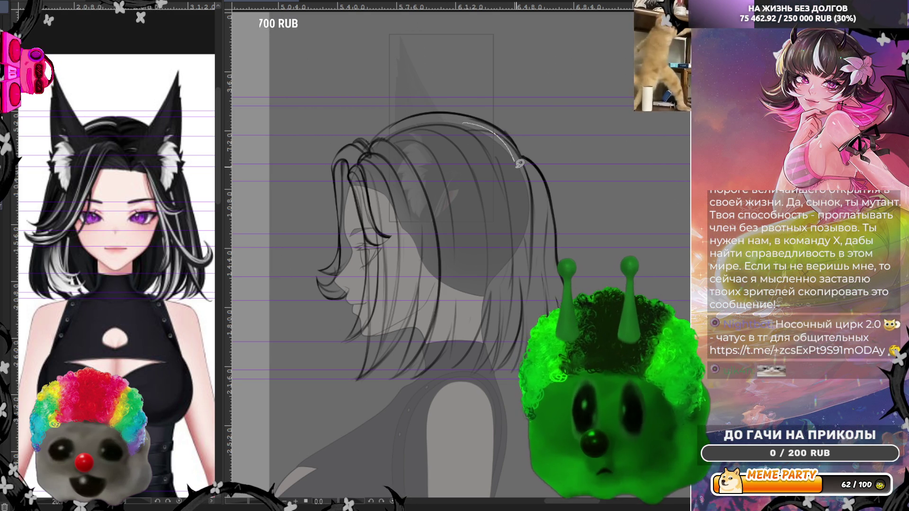
Step: Undo the hair strokes, redraw strand lines along the top hair and a short arc, then undo them again
key("ctrl+z")
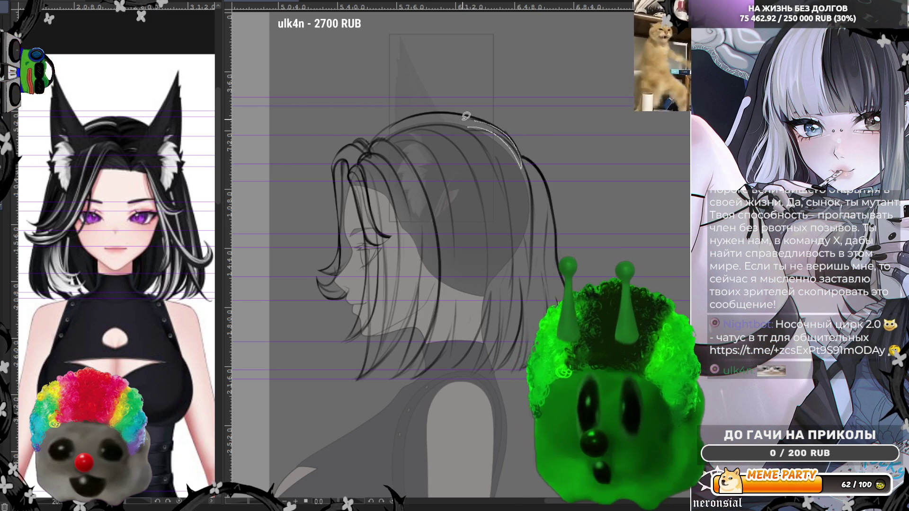
key("ctrl+z")
left_click_drag(467, 114, 518, 141)
left_click_drag(457, 111, 524, 147)
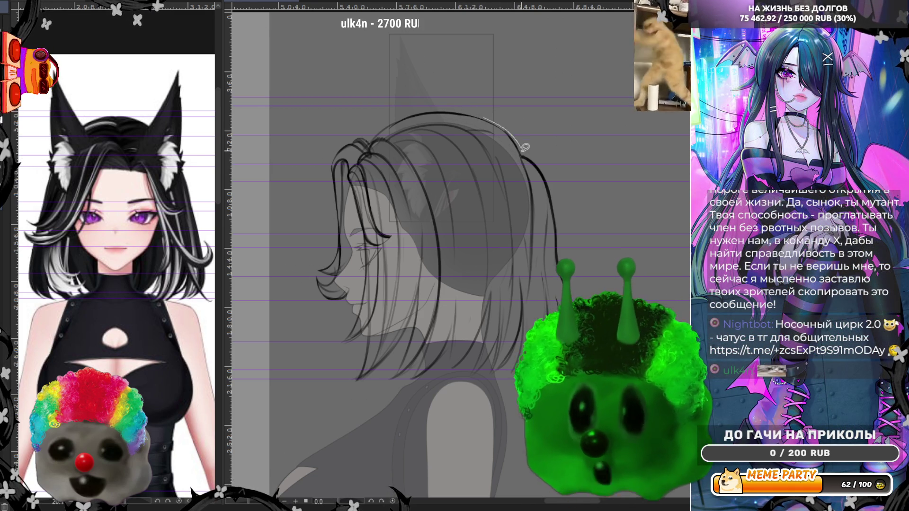
key("ctrl+z")
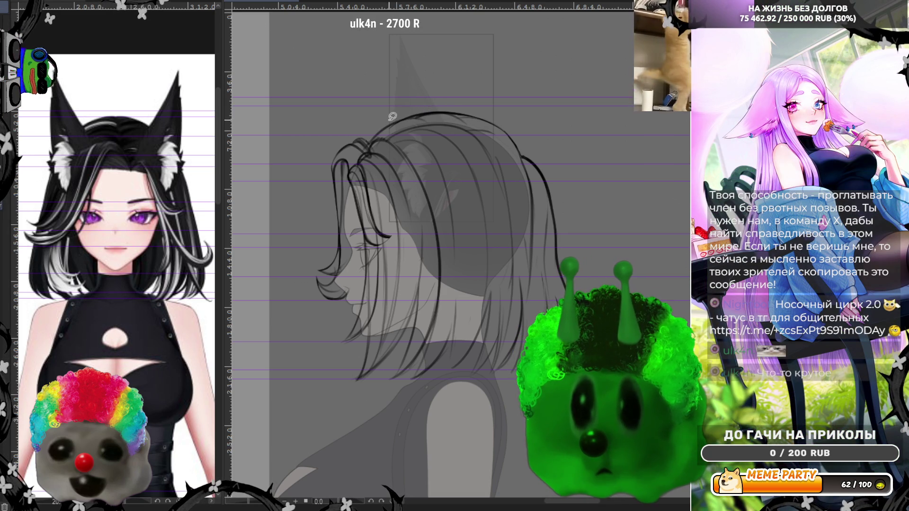
left_click_drag(439, 100, 461, 112)
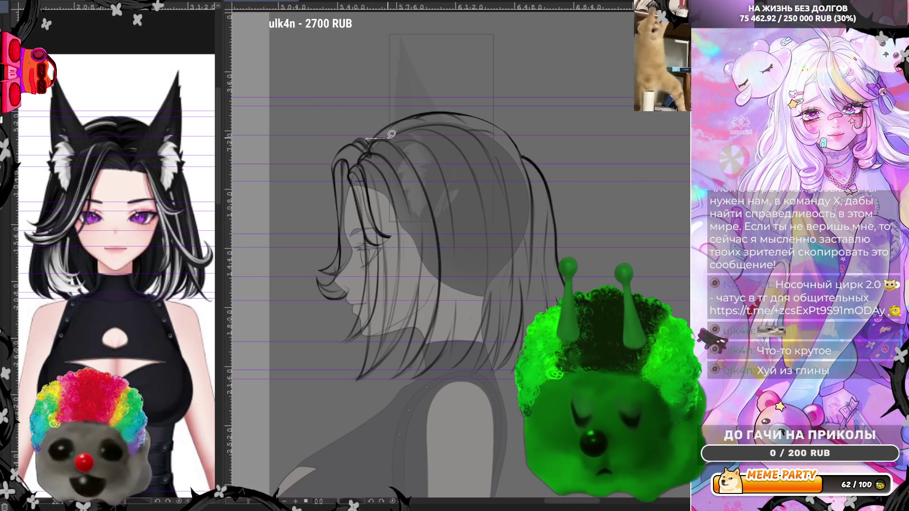
key("ctrl+z")
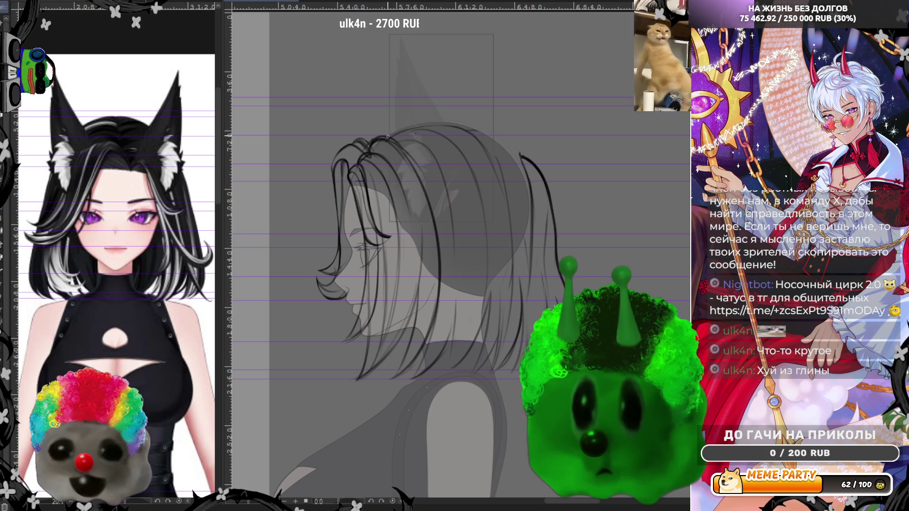
Step: Draw and redraw the arc over the top of the head, adding extra strand lines near the crown
left_click_drag(364, 138, 522, 155)
left_click_drag(381, 133, 544, 186)
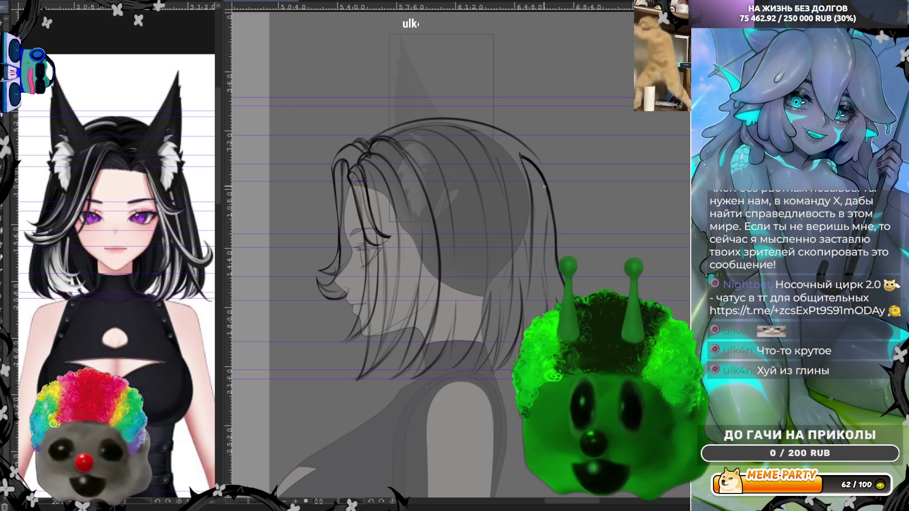
key("ctrl+z")
left_click_drag(377, 142, 526, 158)
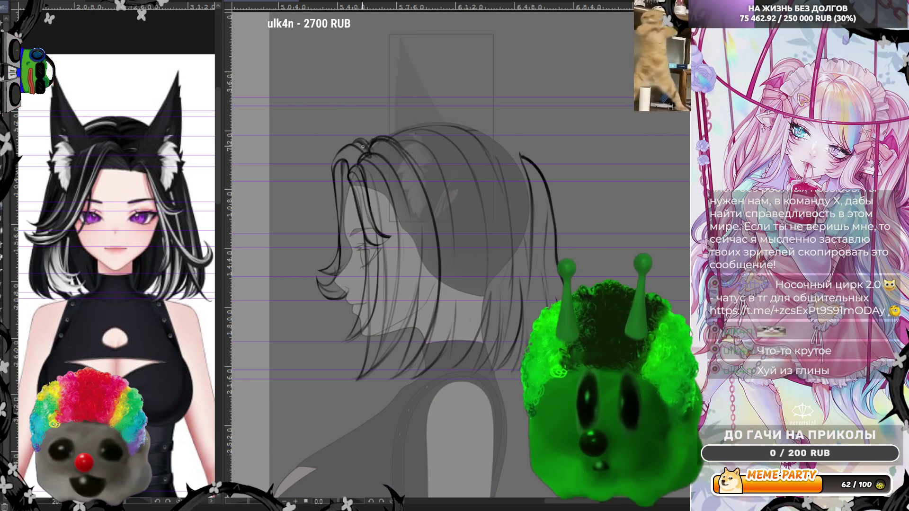
left_click_drag(424, 128, 508, 143)
left_click_drag(390, 126, 449, 138)
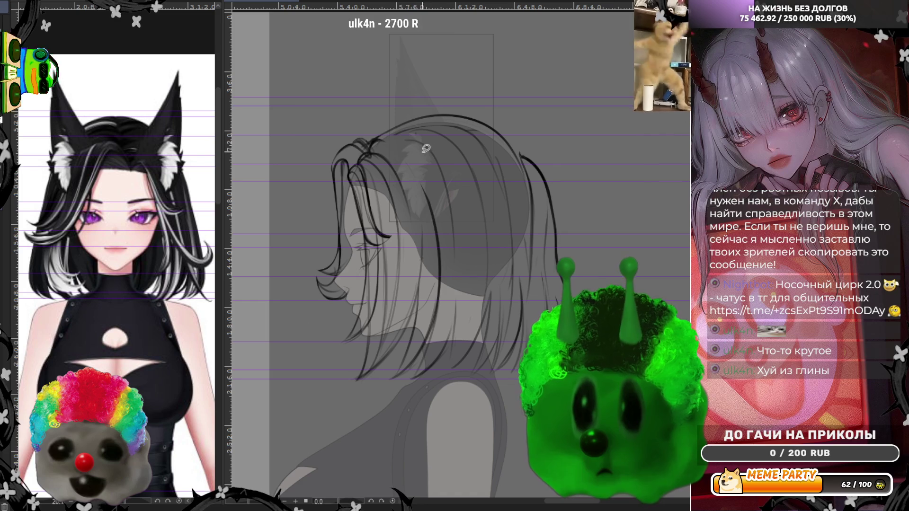
Step: Try strand lines down the headband, along the crown and down the right side, undoing each attempt
left_click_drag(394, 146, 440, 229)
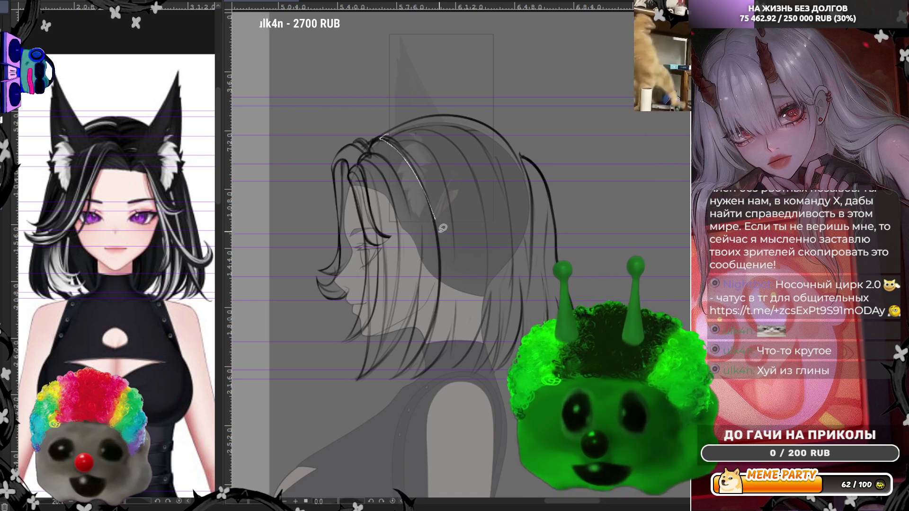
key("ctrl+z")
left_click_drag(392, 137, 481, 134)
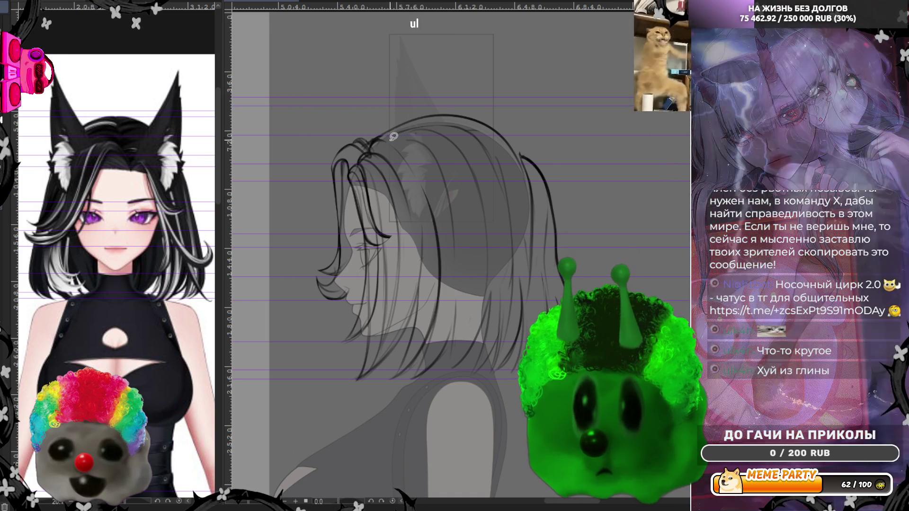
key("ctrl+z")
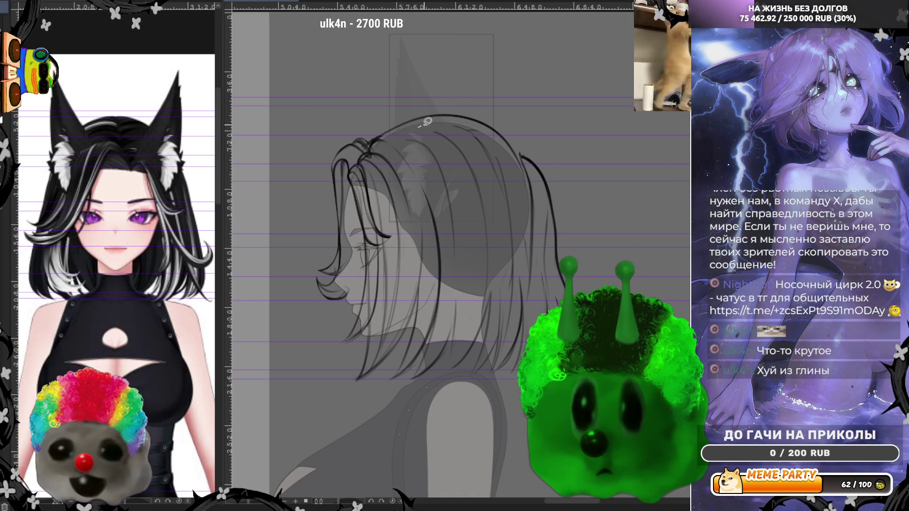
key("ctrl+z")
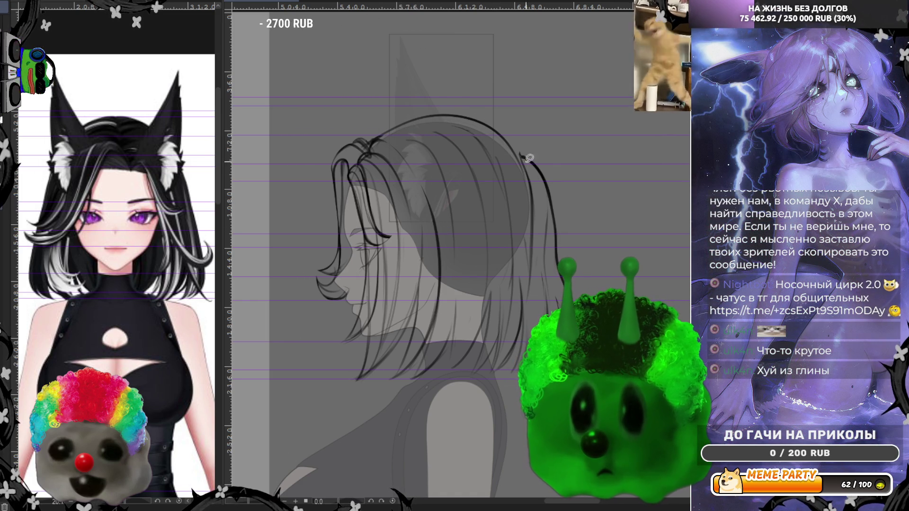
left_click_drag(510, 136, 533, 210)
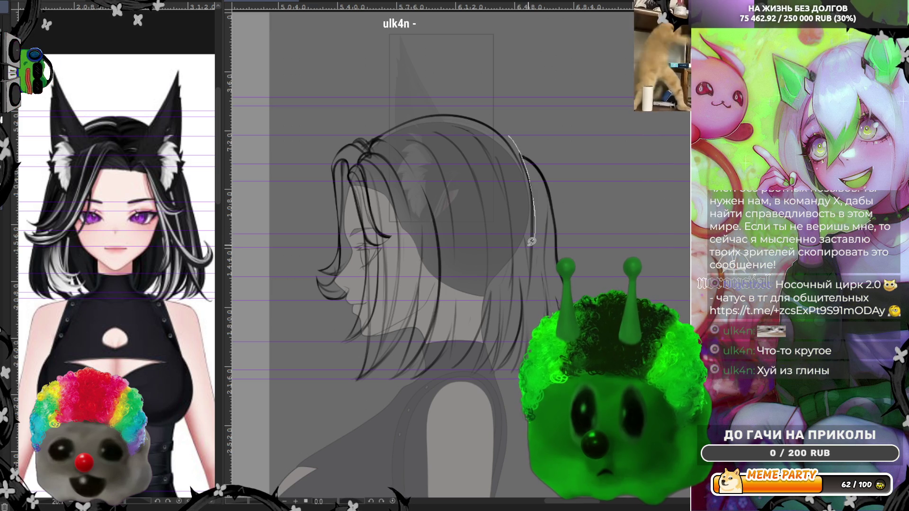
key("ctrl+z")
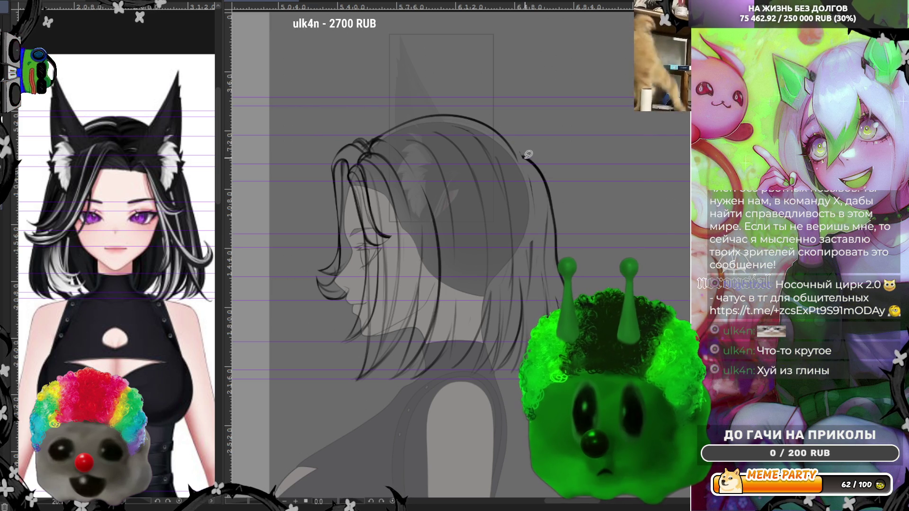
key("ctrl+z")
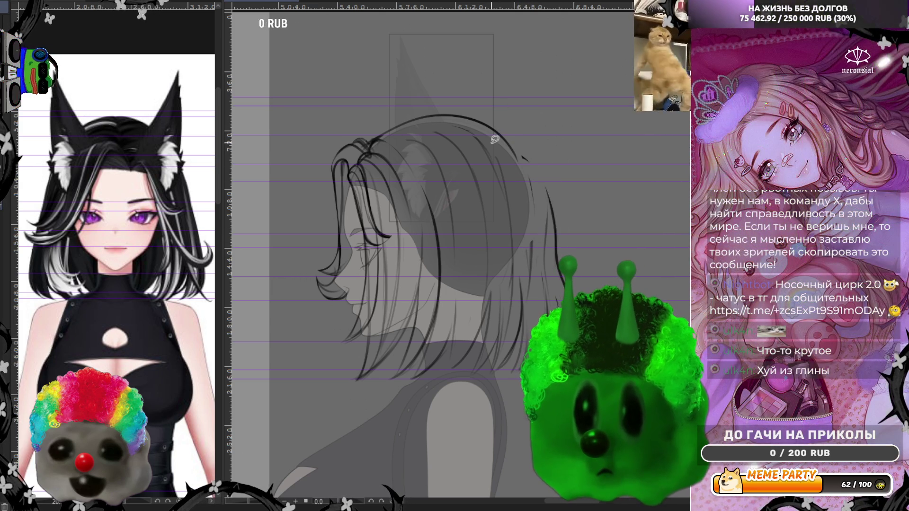
Step: Switch to a much larger brush and ink a long strand line down the back hair
key("e")
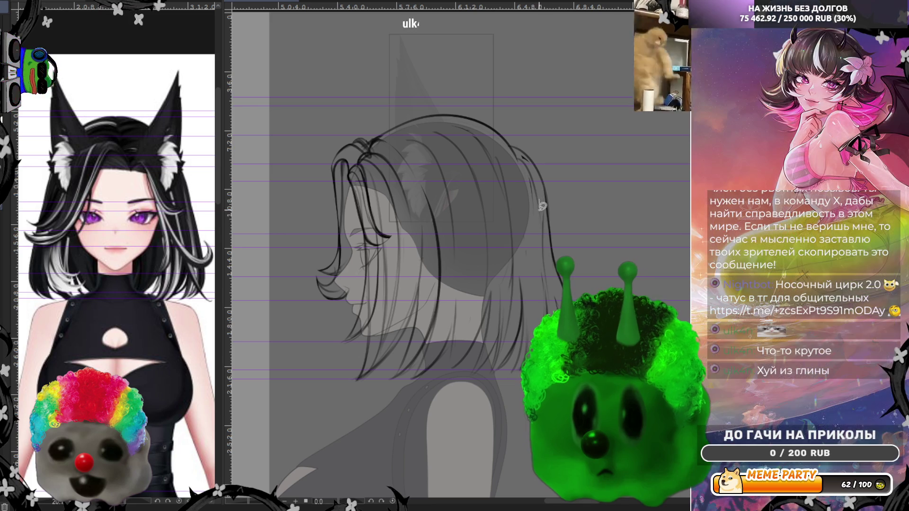
left_click_drag(553, 309, 547, 211)
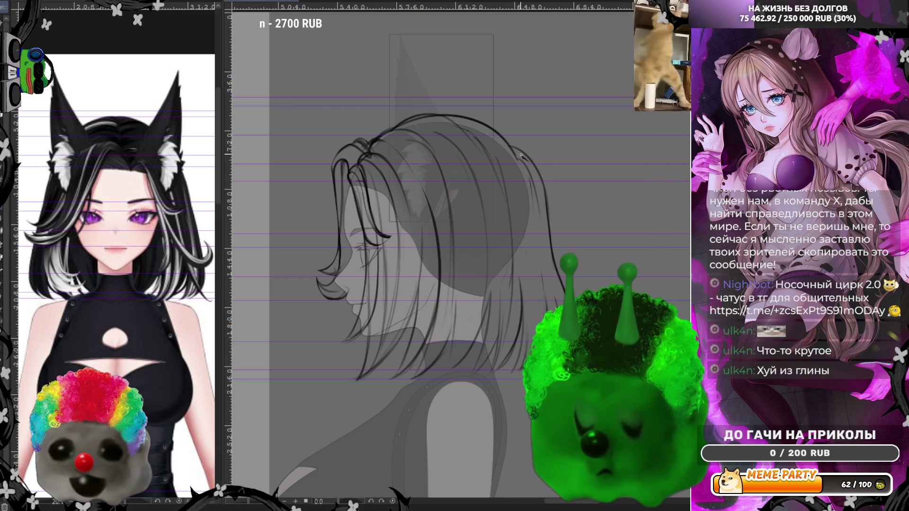
Step: Mirror the canvas view horizontally to check the back hair line
key("h")
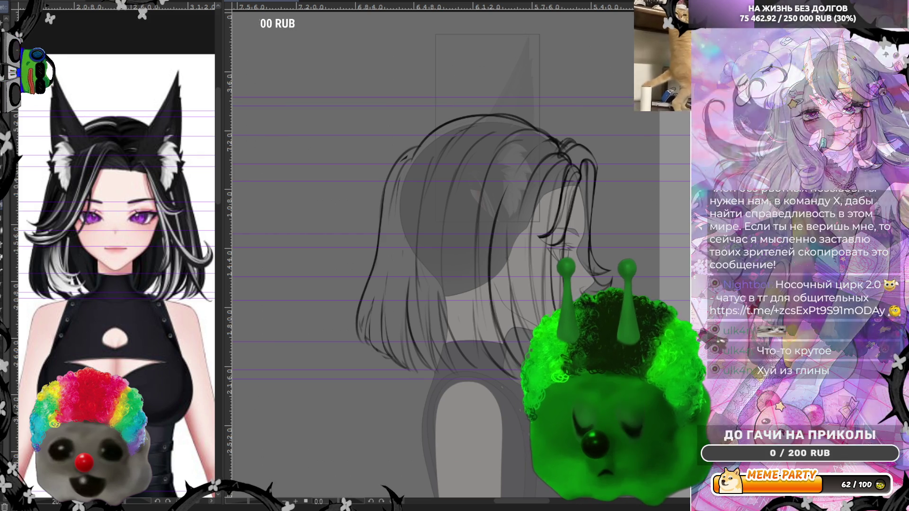
Step: Hide the dark hair lineart layer and flip the canvas view back to normal
key("Delete")
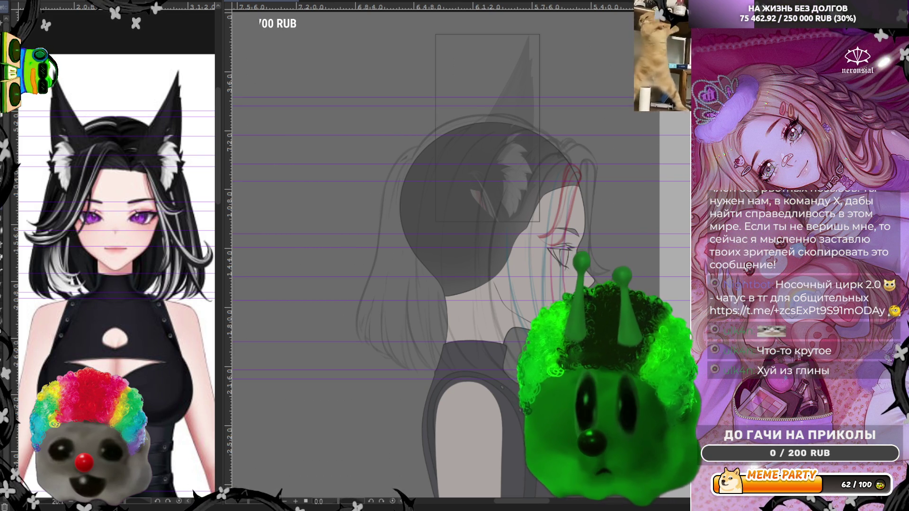
key("h")
scroll(493, 244, "up", 1)
scroll(454, 263, "up", 1)
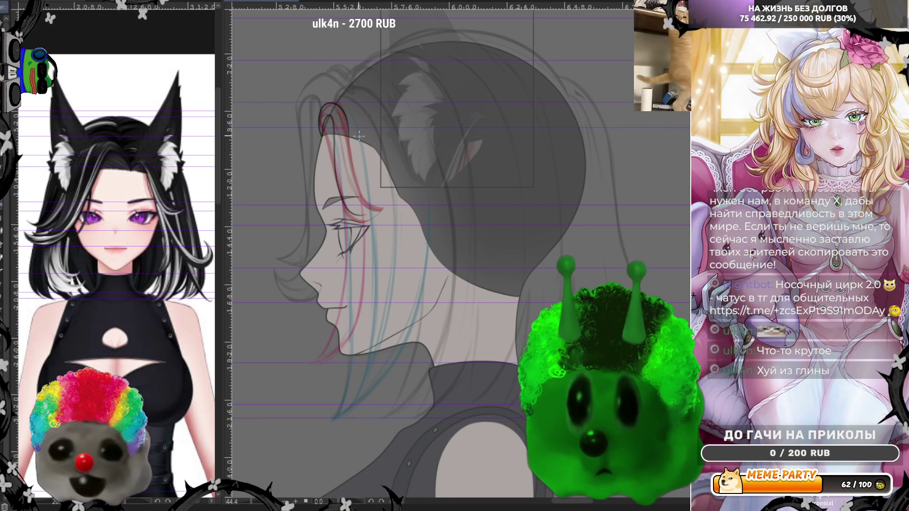
scroll(329, 96, "up", 2)
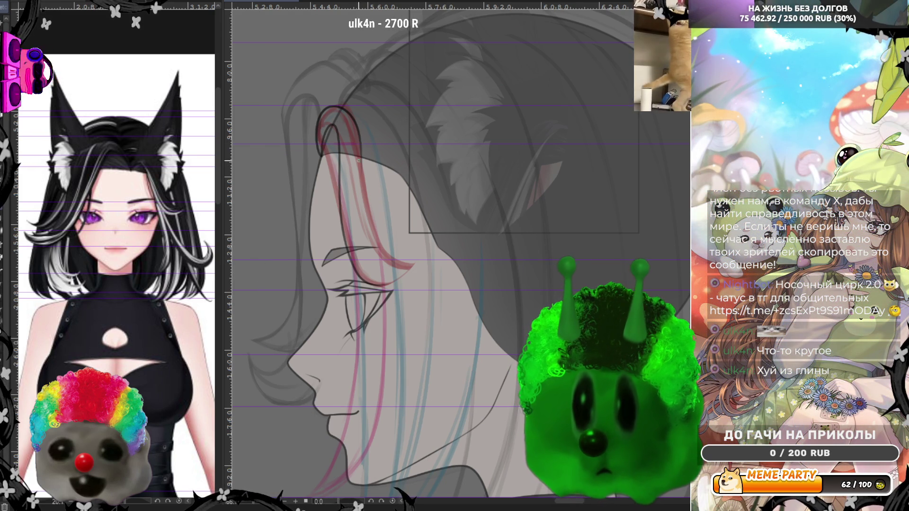
Step: Draw and undo two dark strand strokes through the hair, then add a horizontal guide across the figure
left_click_drag(360, 153, 364, 216)
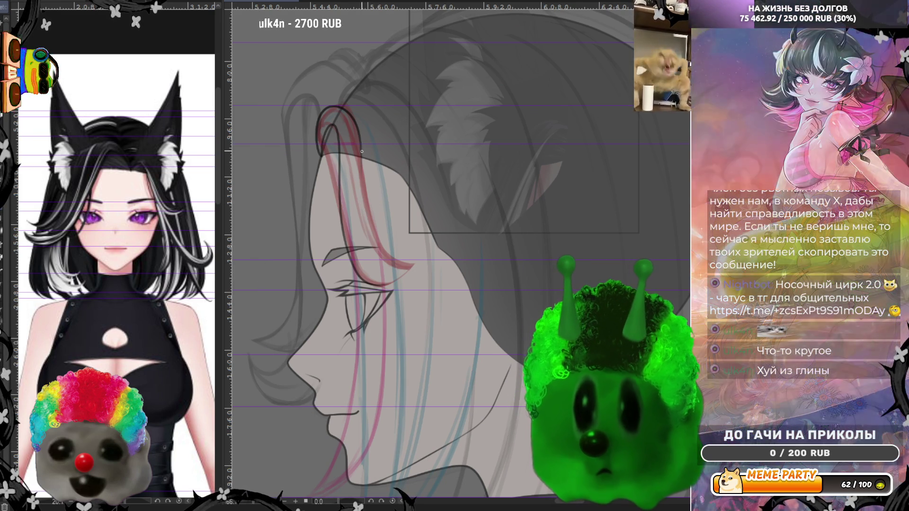
key("ctrl+z")
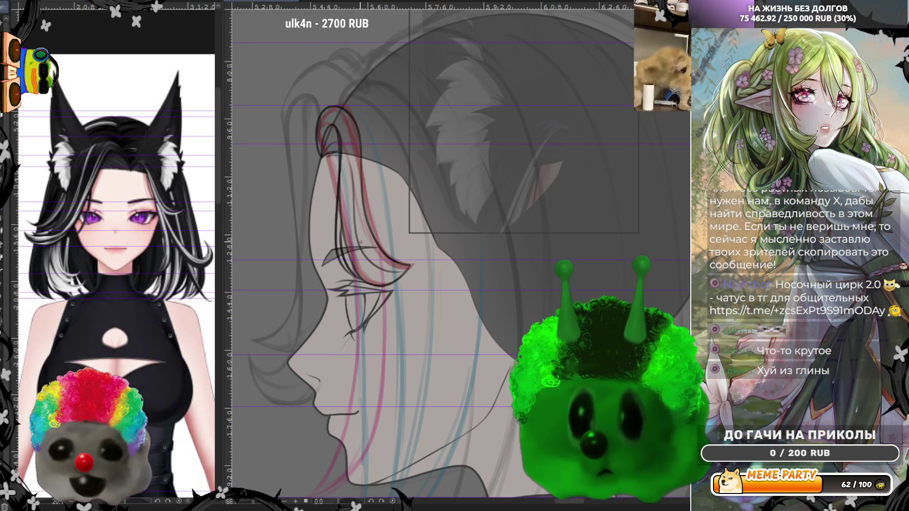
left_click_drag(360, 242, 462, 454)
key("ctrl+z")
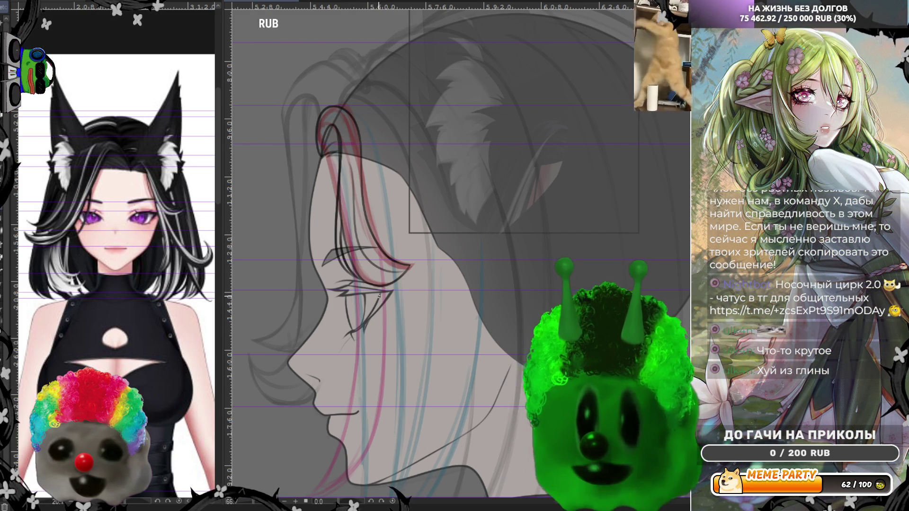
scroll(457, 185, "down", 2)
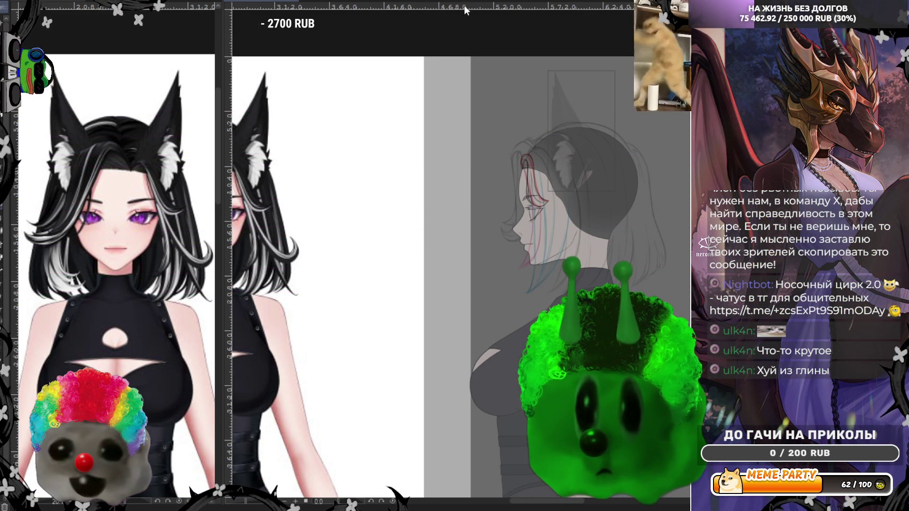
left_click_drag(464, 5, 373, 267)
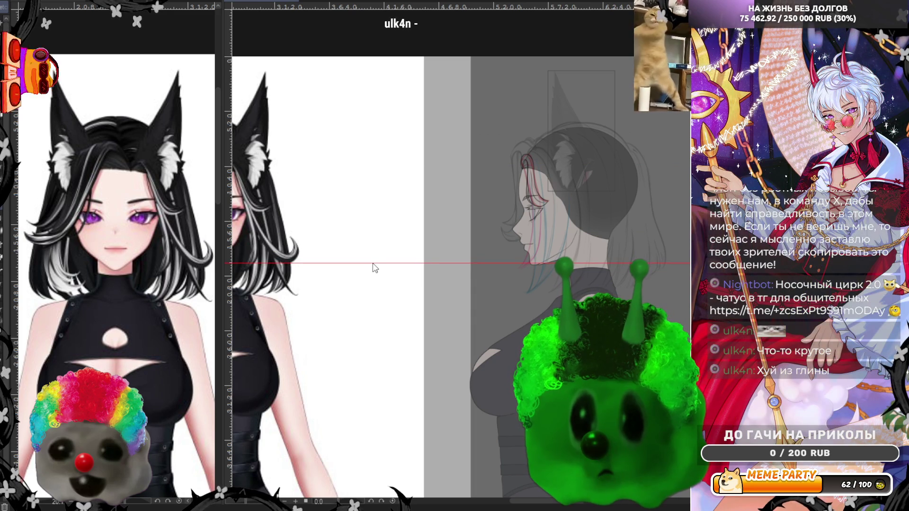
Step: Drag two more horizontal guides from the ruler, then draw a dark hair strand past the face
left_click_drag(367, 6, 367, 240)
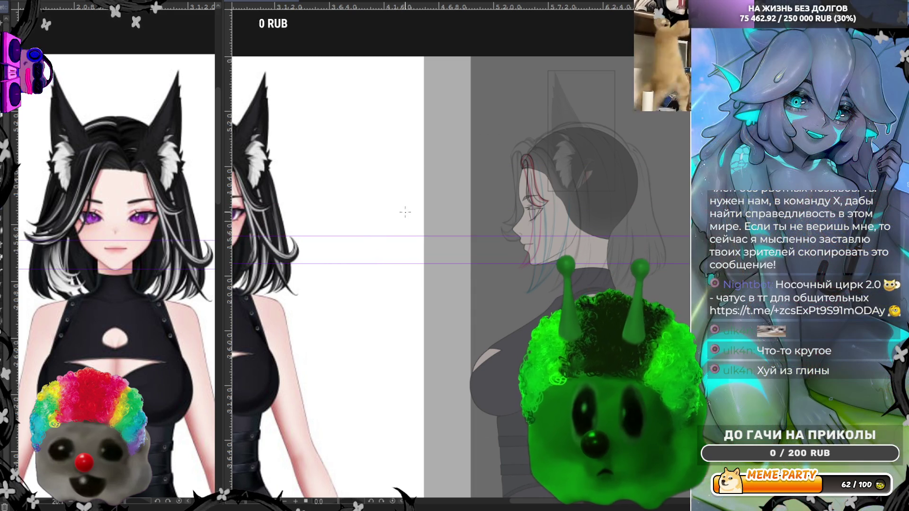
left_click_drag(376, 6, 376, 256)
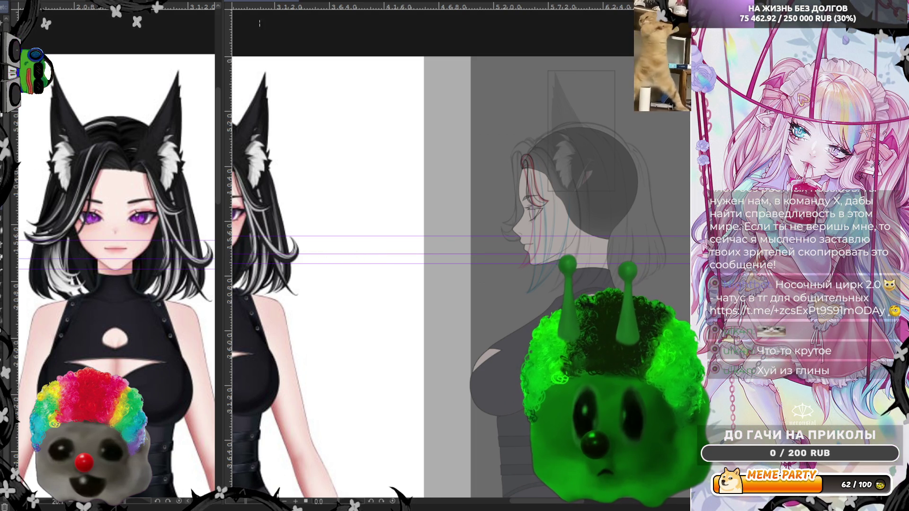
scroll(471, 217, "up", 1)
scroll(470, 217, "up", 1)
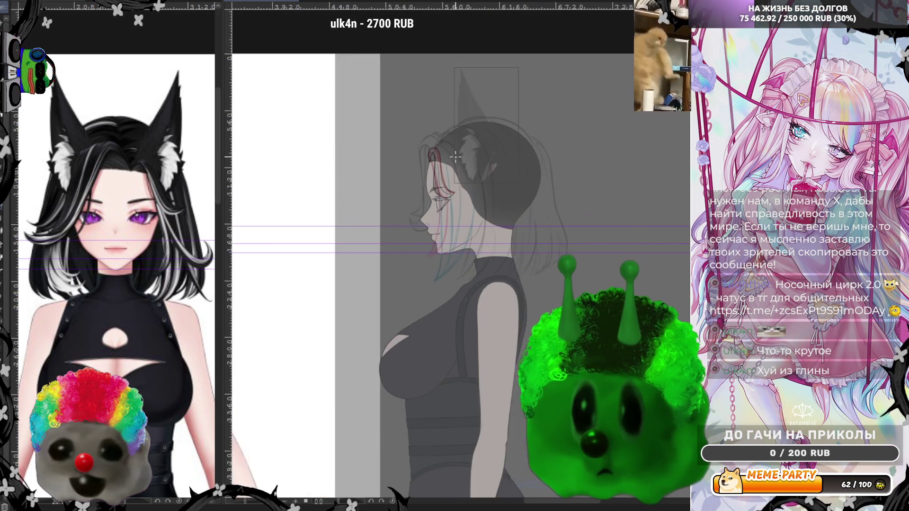
scroll(471, 218, "up", 1)
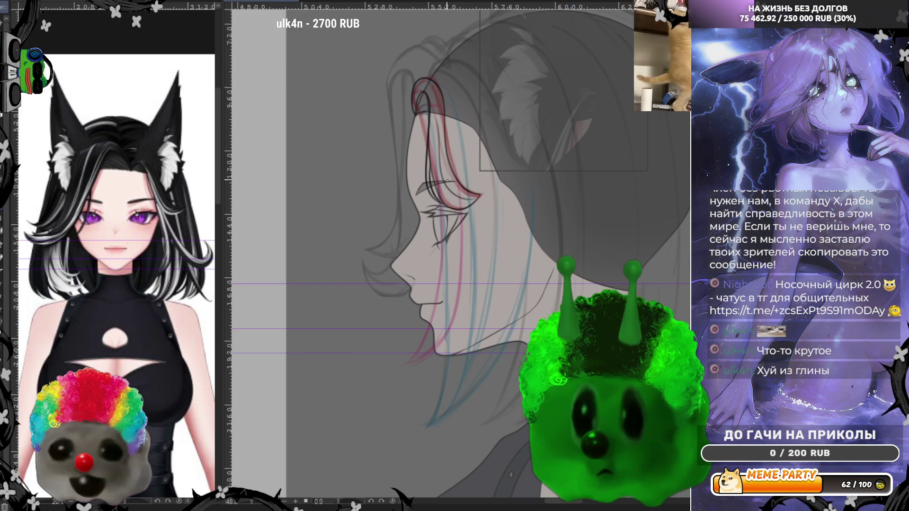
left_click_drag(438, 176, 516, 347)
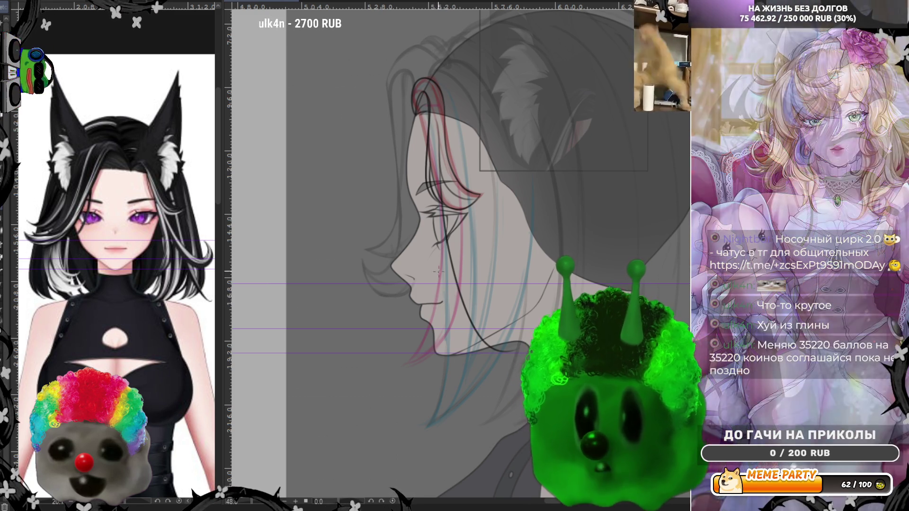
Step: Mirror the canvas to check it, then redraw the hair strand lines sweeping toward the chin
key("h")
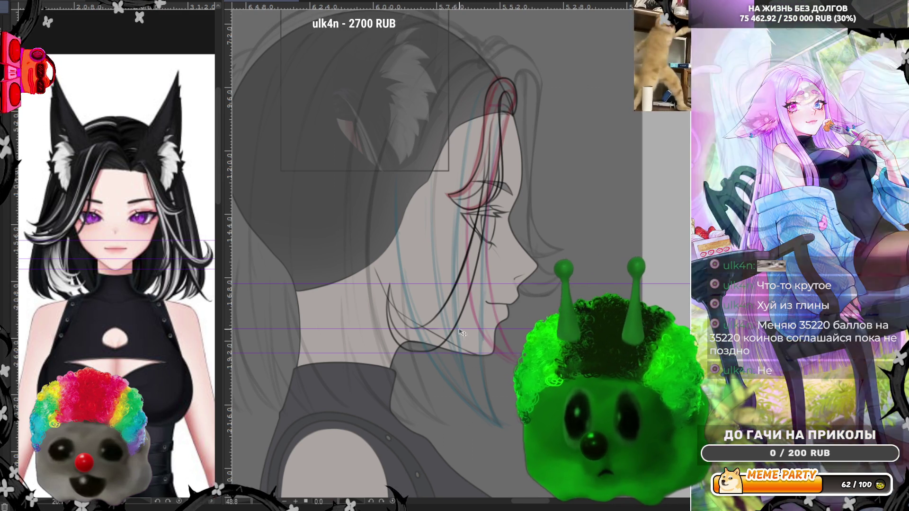
left_click_drag(483, 153, 446, 340)
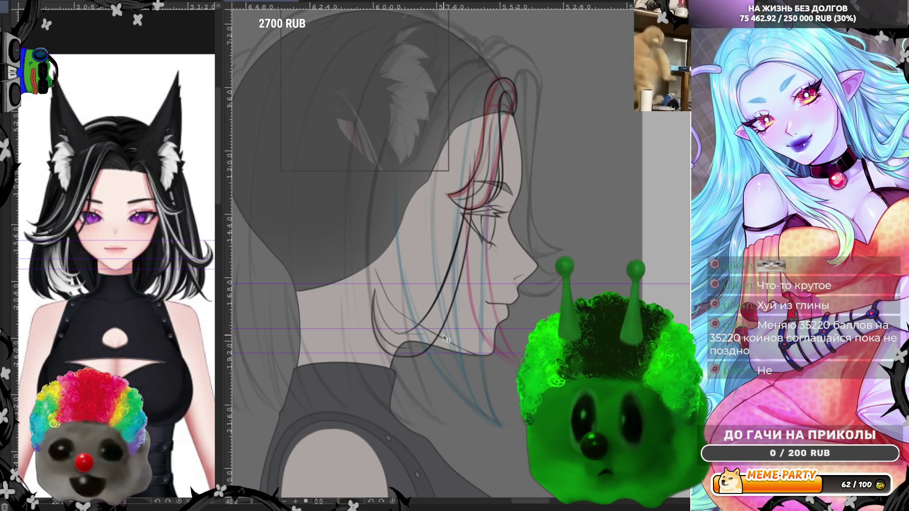
Step: Redraw the chin-area strands again, flipping the view left and back right to check them
left_click_drag(476, 149, 449, 334)
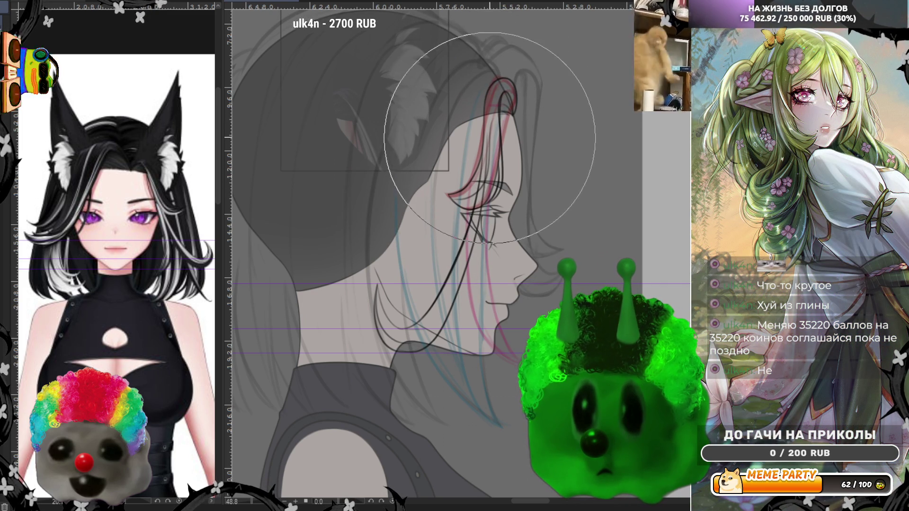
key("h")
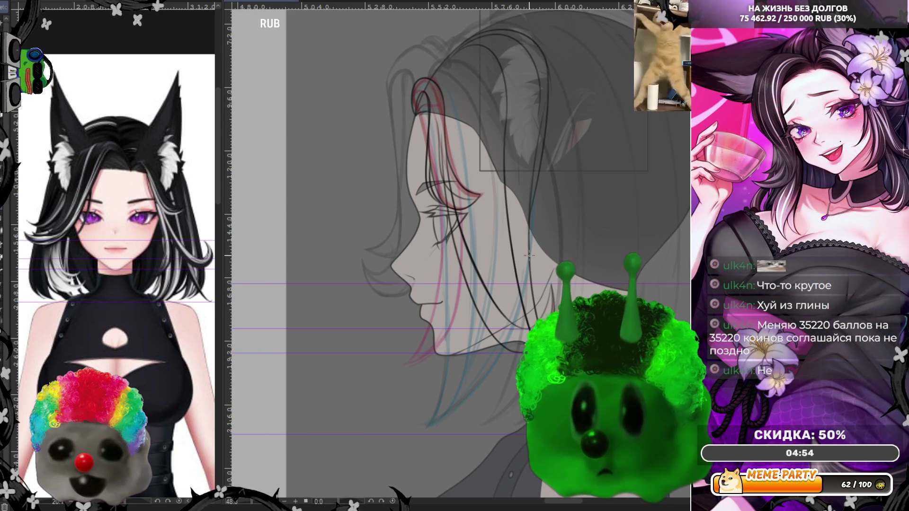
key("h")
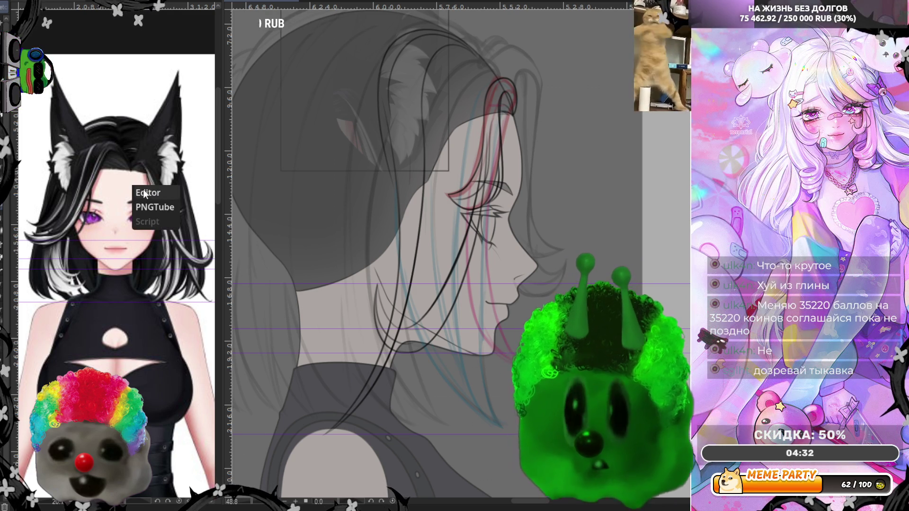
left_click(146, 193)
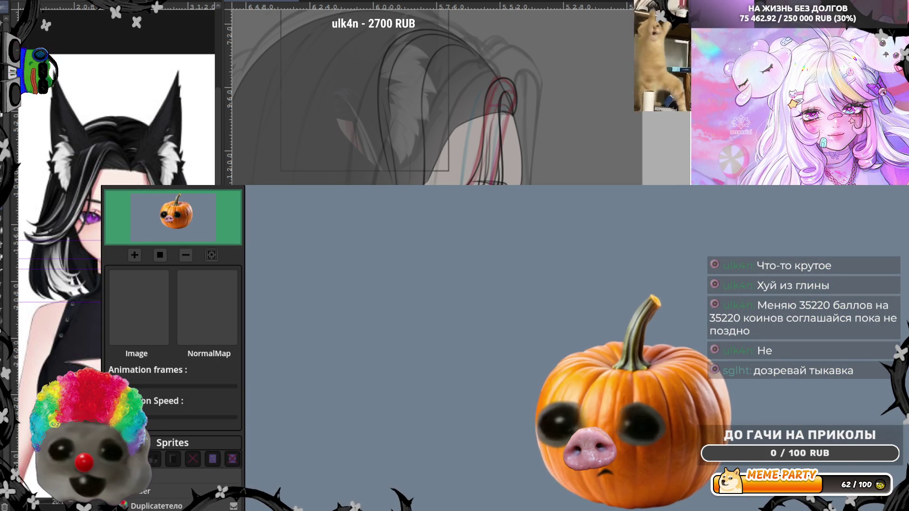
Step: Switch the stream avatar to the clown character with hotkey 2 and leave the PNGTuber editor
key("2")
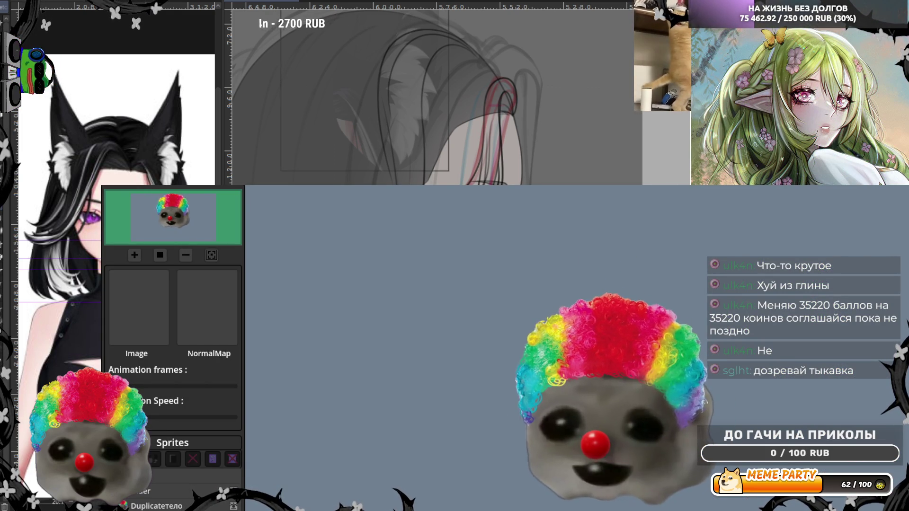
right_click(162, 220)
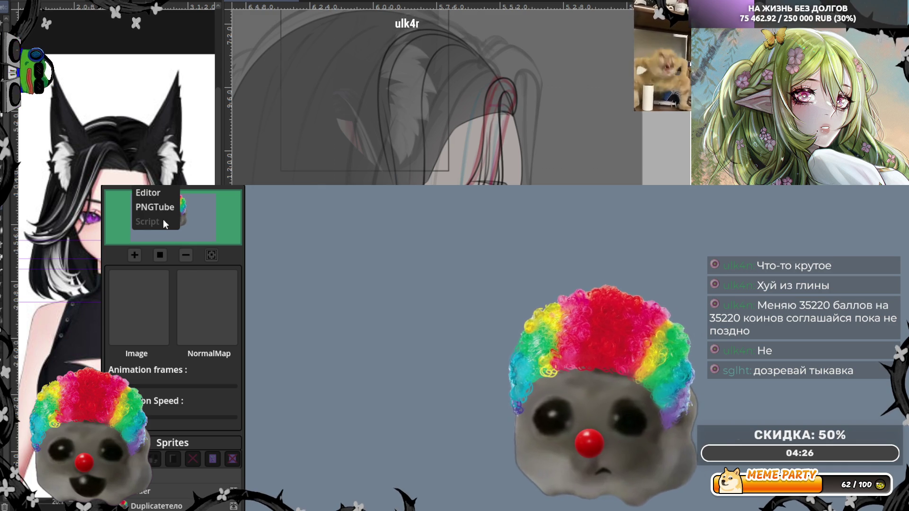
left_click(165, 211)
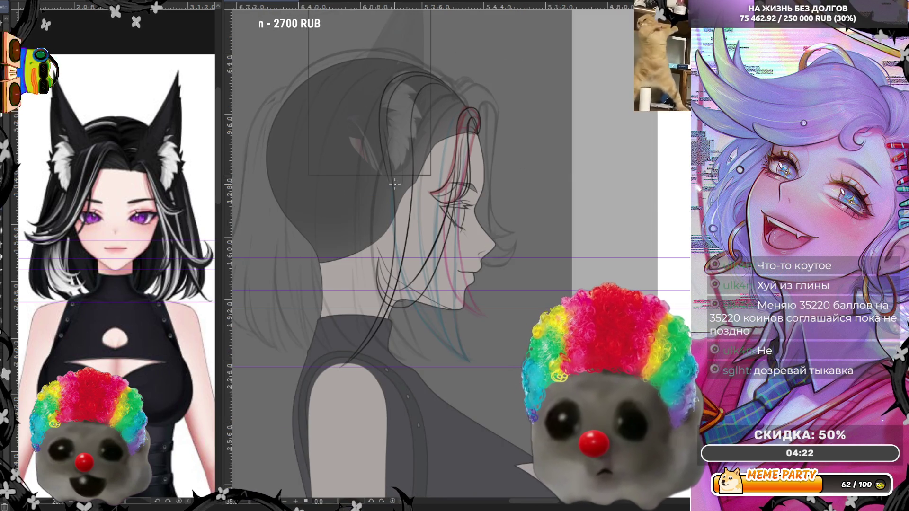
scroll(344, 151, "up", 1)
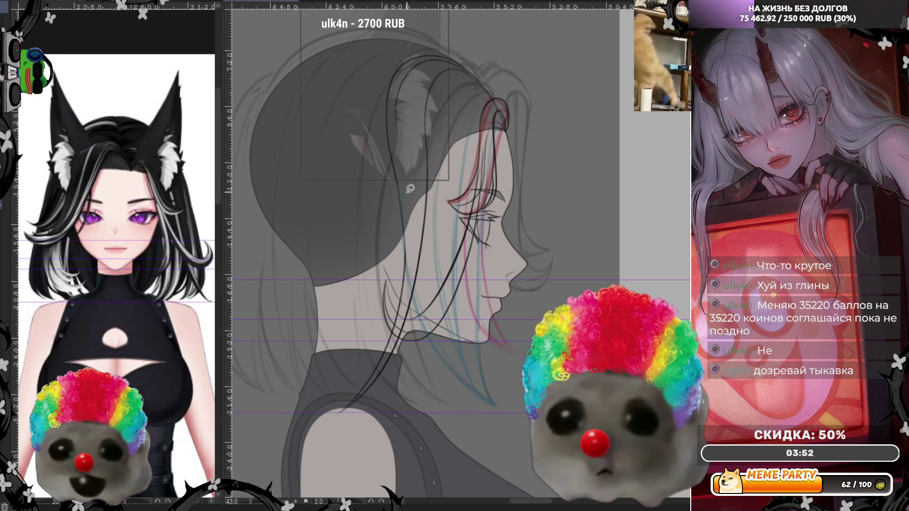
Step: Paint a light white stroke upward along the hair strands
left_click_drag(398, 149, 416, 69)
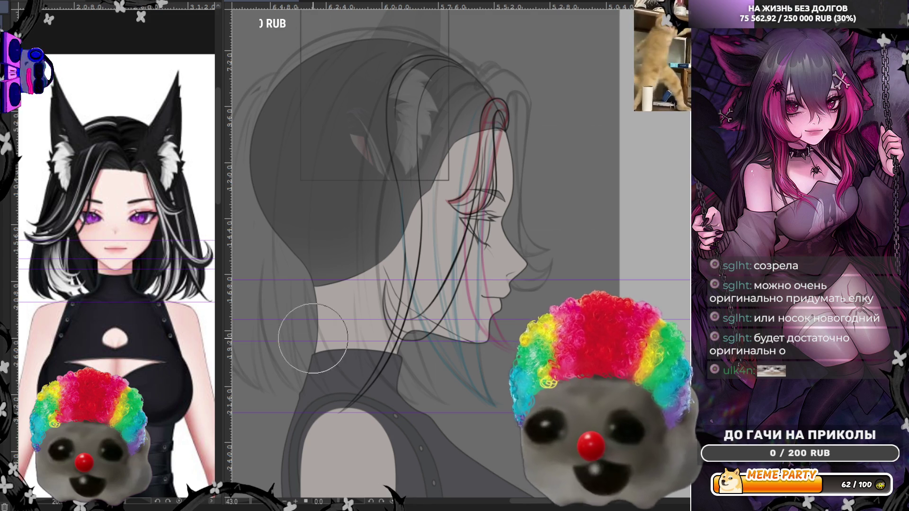
left_click_drag(313, 339, 325, 291)
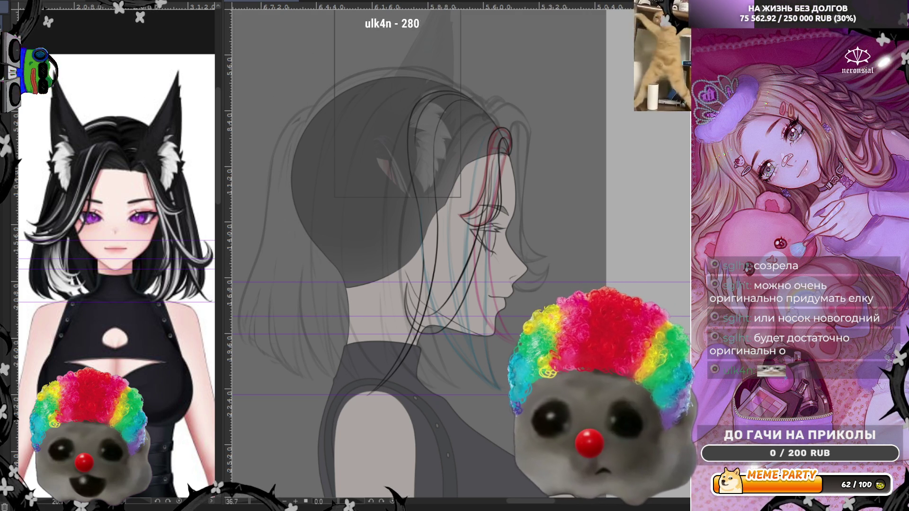
key("h")
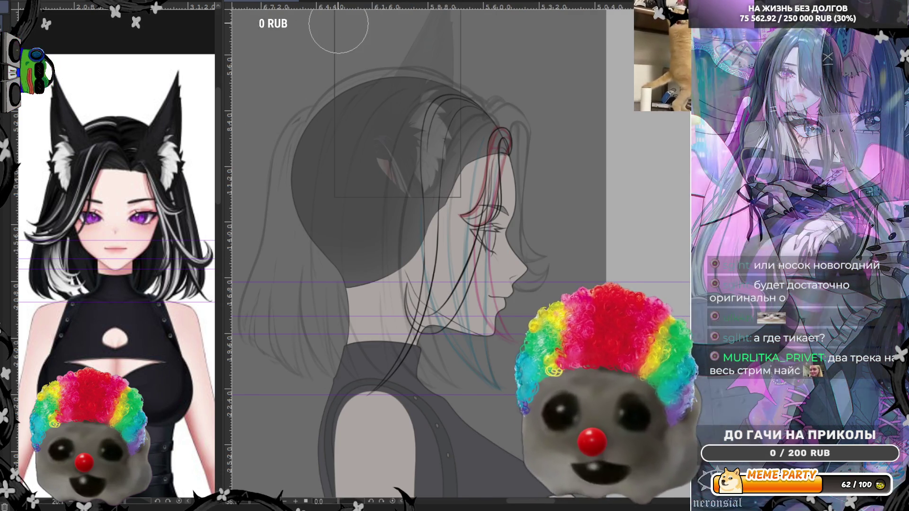
scroll(432, 152, "up", 2)
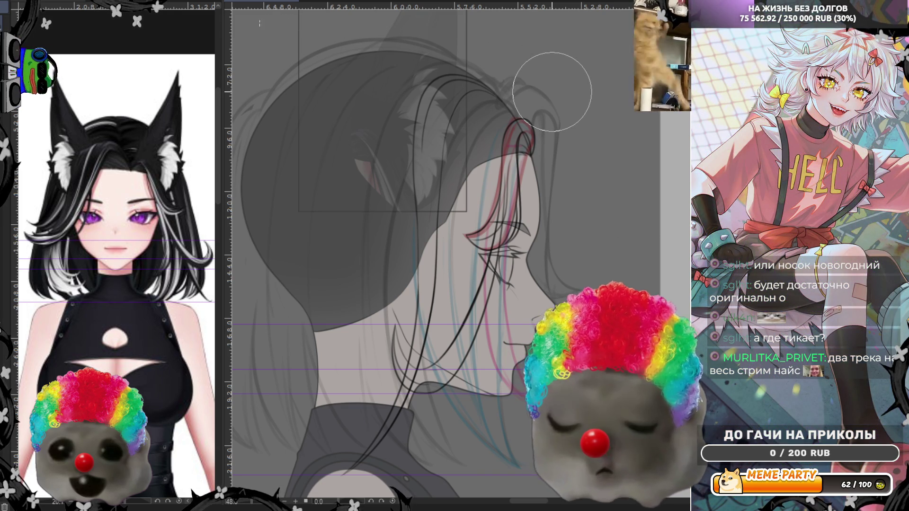
scroll(540, 94, "down", 1)
scroll(536, 96, "down", 1)
scroll(545, 100, "down", 1)
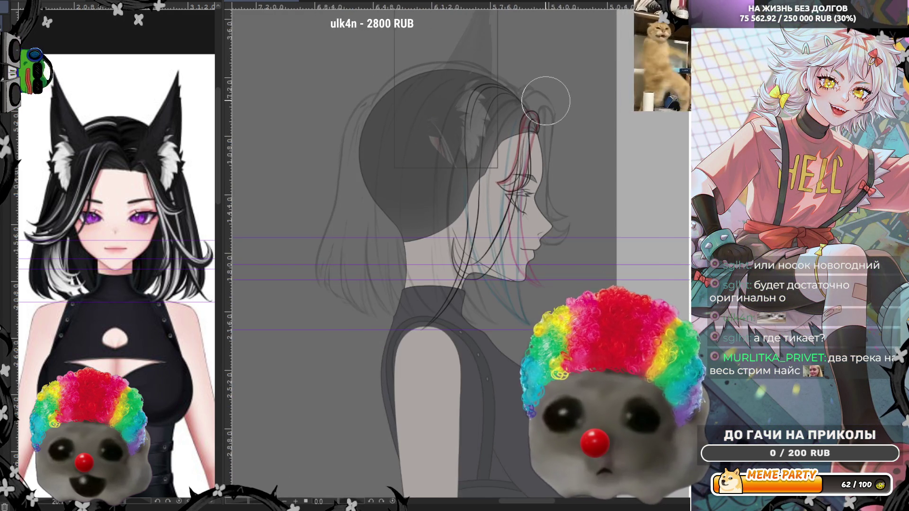
scroll(539, 59, "up", 1)
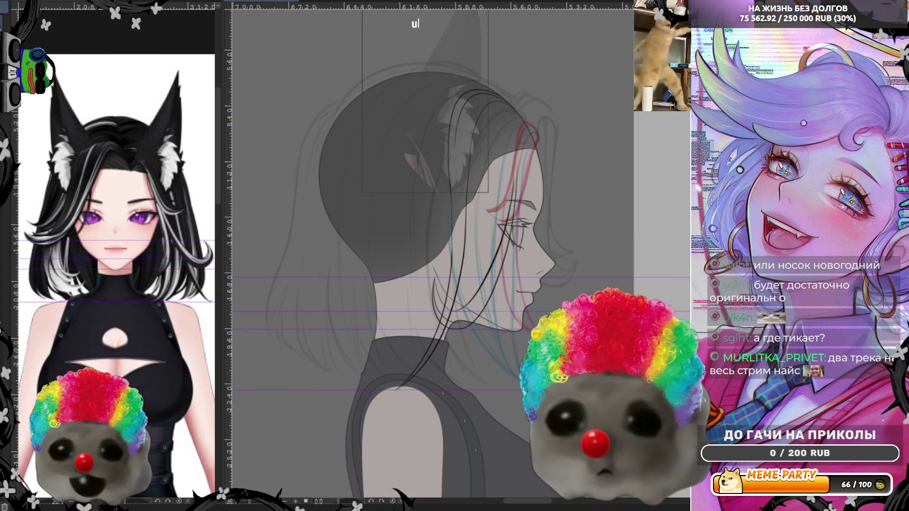
Step: Flip the canvas horizontally so the woman's face points left
key("h")
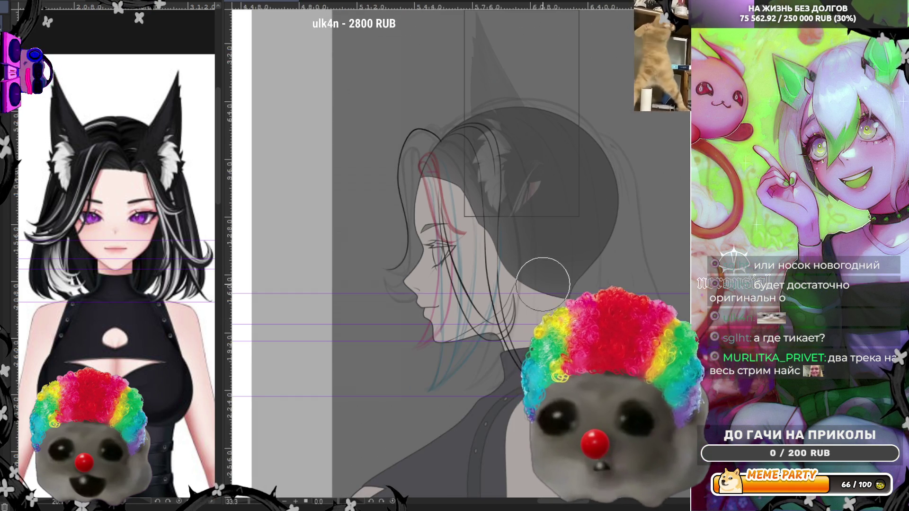
Step: Shift the view of the head, then draw a short curved hair line near the chin
left_click_drag(439, 149, 464, 177)
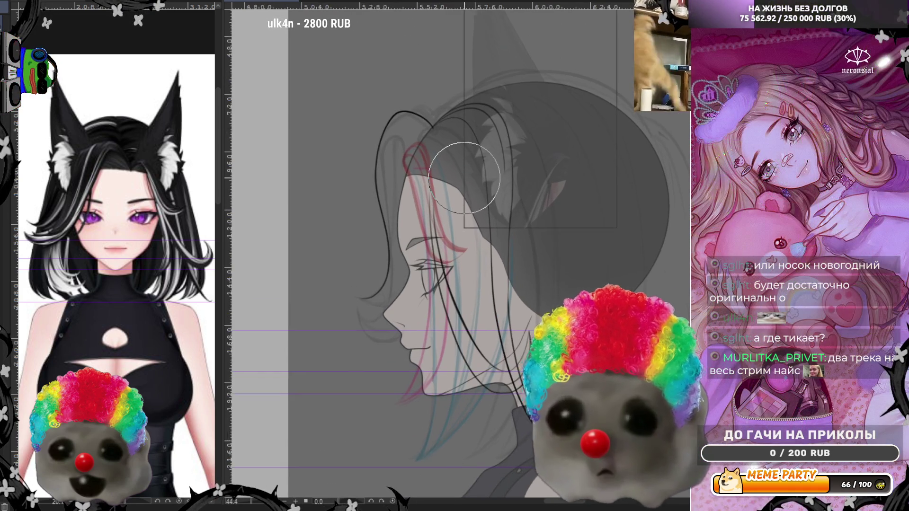
scroll(464, 178, "up", 1)
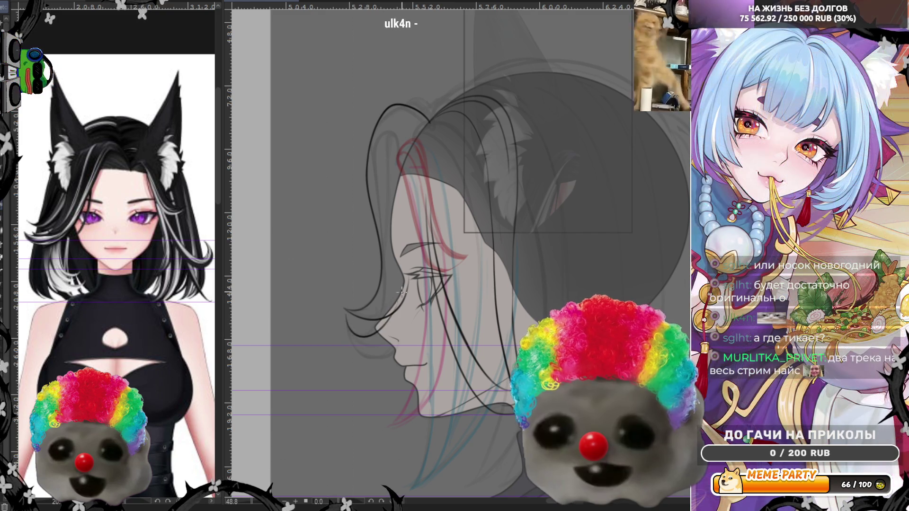
left_click_drag(346, 314, 368, 314)
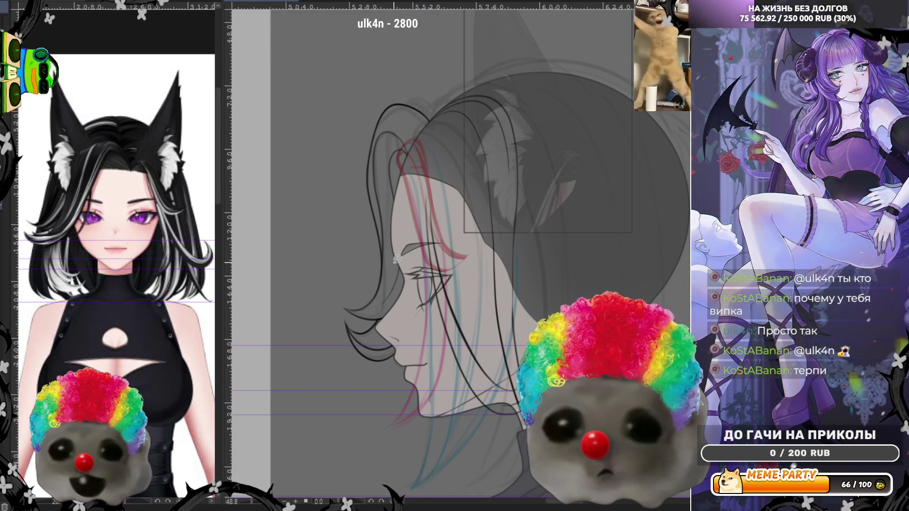
scroll(397, 259, "down", 1)
scroll(428, 210, "down", 1)
scroll(428, 209, "up", 1)
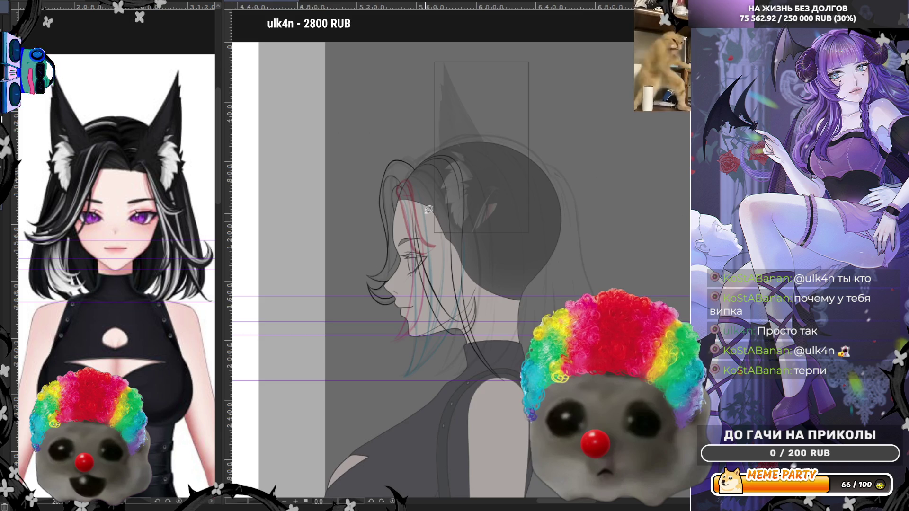
scroll(428, 210, "up", 1)
scroll(429, 209, "up", 1)
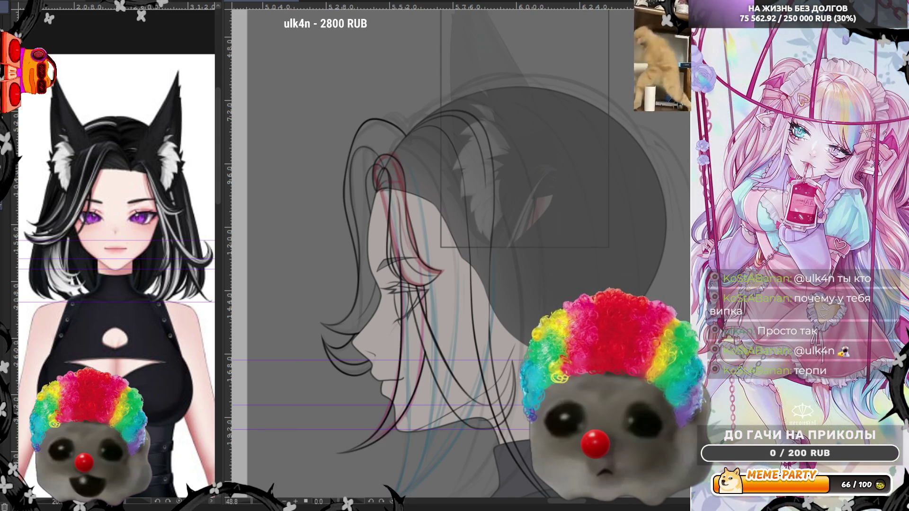
Step: Toggle undo/redo to compare the strand lines, then select the front hair strand area with the wand
key("ctrl+z")
key("ctrl+y")
key("ctrl+z")
key("ctrl+y")
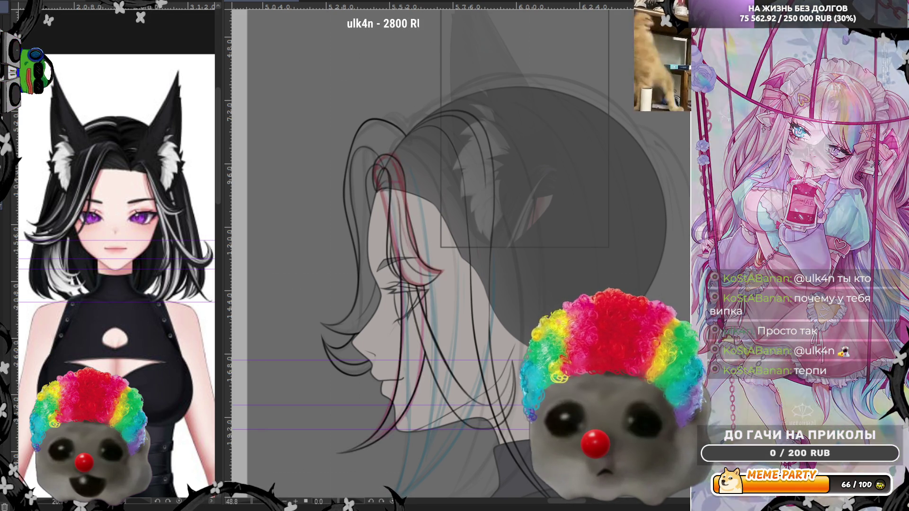
key("ctrl+z")
key("ctrl+y")
key("ctrl+z")
key("ctrl+y")
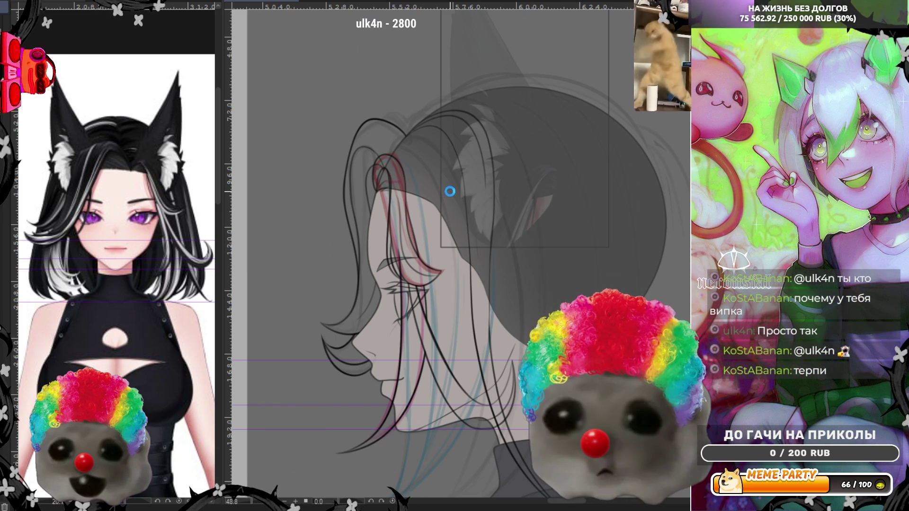
left_click(450, 191)
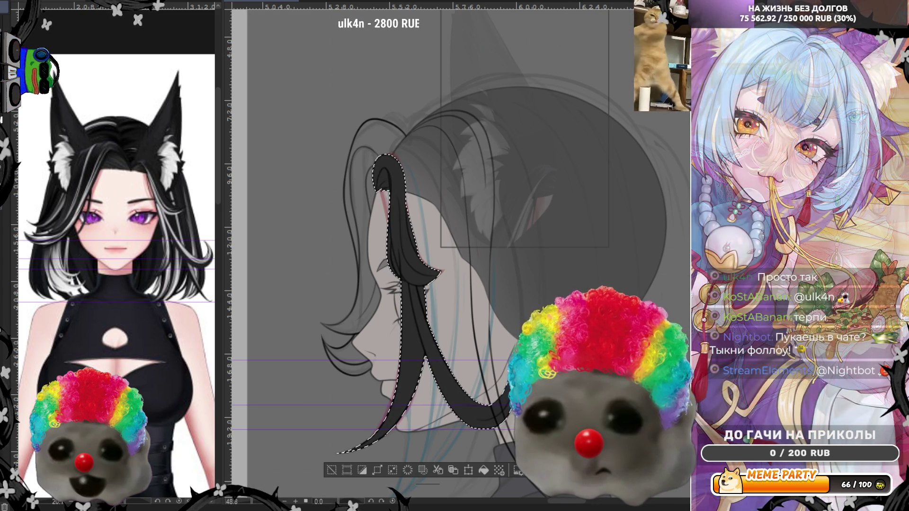
Step: Deselect the filled strand and draw two thin light highlight lines down its edge and lower tip
key("ctrl+d")
scroll(409, 245, "up", 1)
scroll(410, 245, "up", 2)
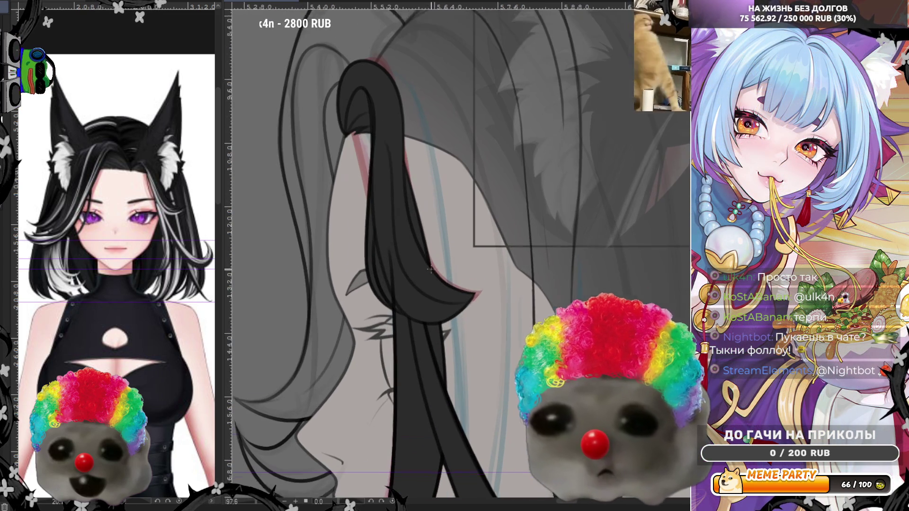
scroll(409, 245, "up", 1)
scroll(329, 149, "up", 1)
scroll(328, 149, "up", 1)
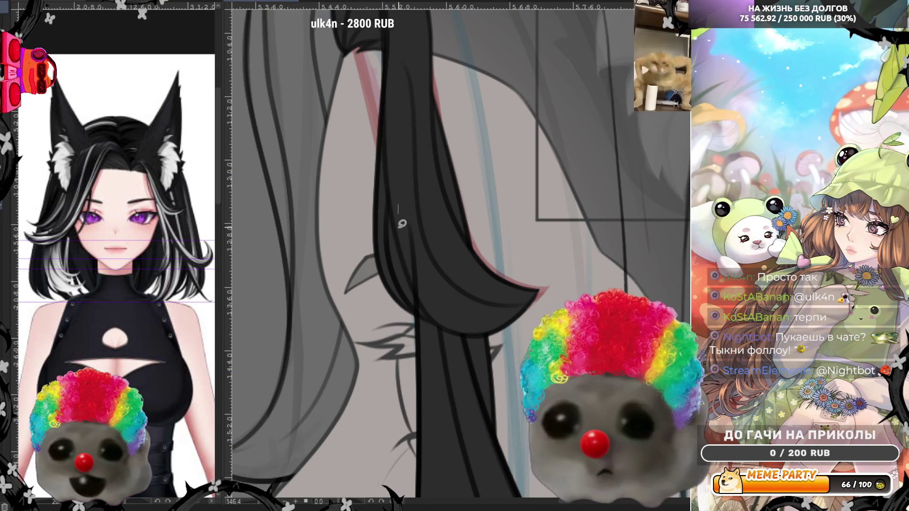
key("ctrl+z")
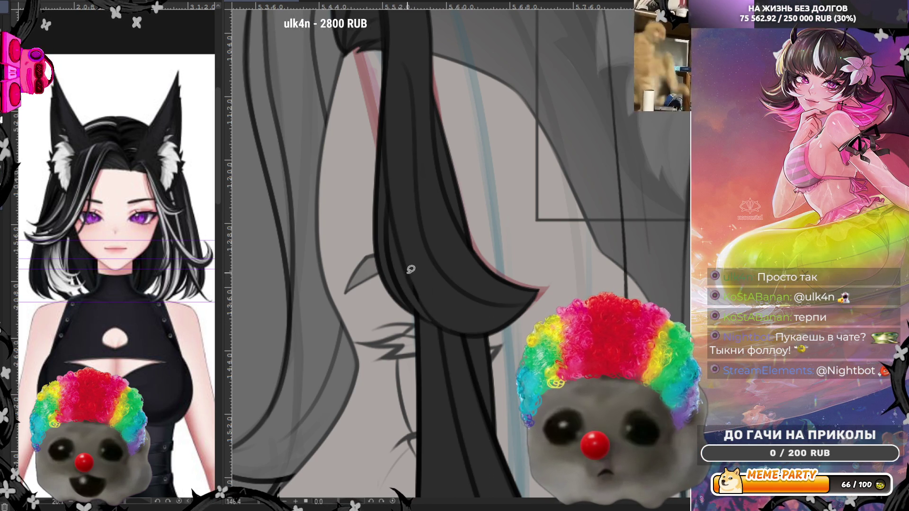
left_click_drag(393, 221, 437, 318)
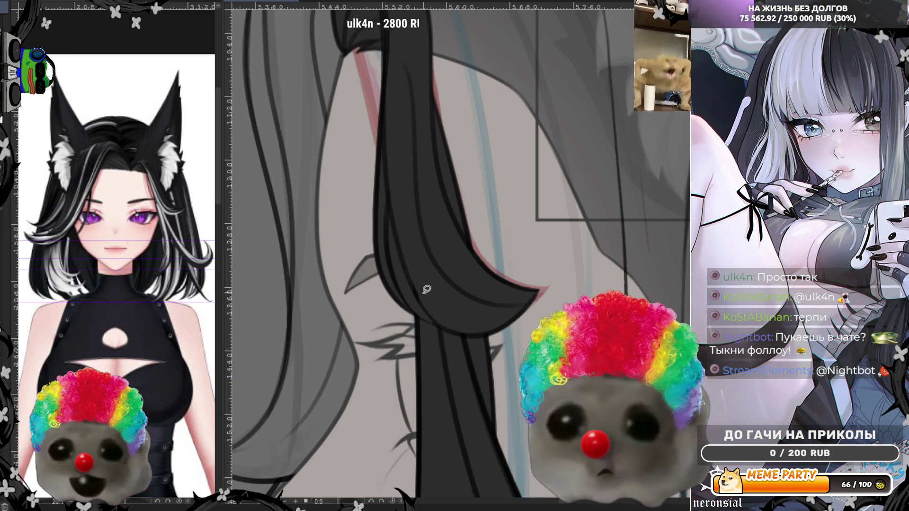
left_click_drag(420, 297, 474, 331)
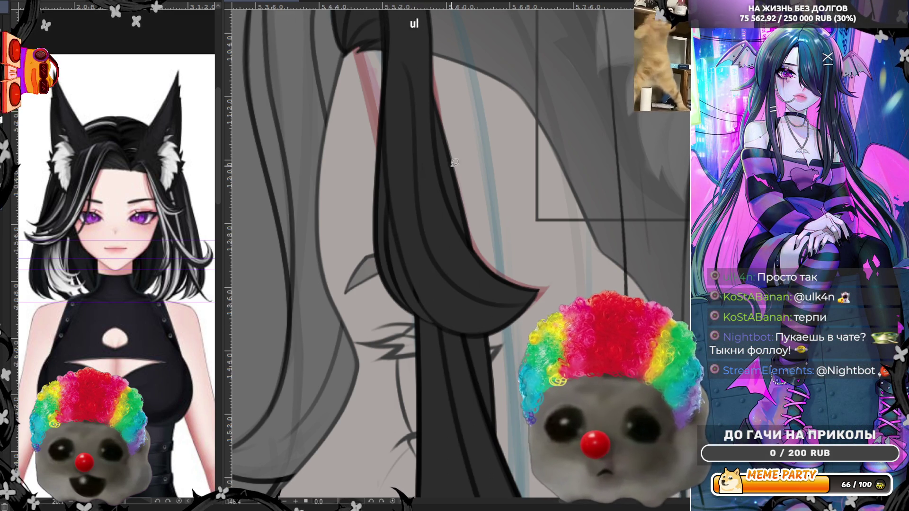
scroll(439, 152, "down", 2)
scroll(440, 152, "down", 1)
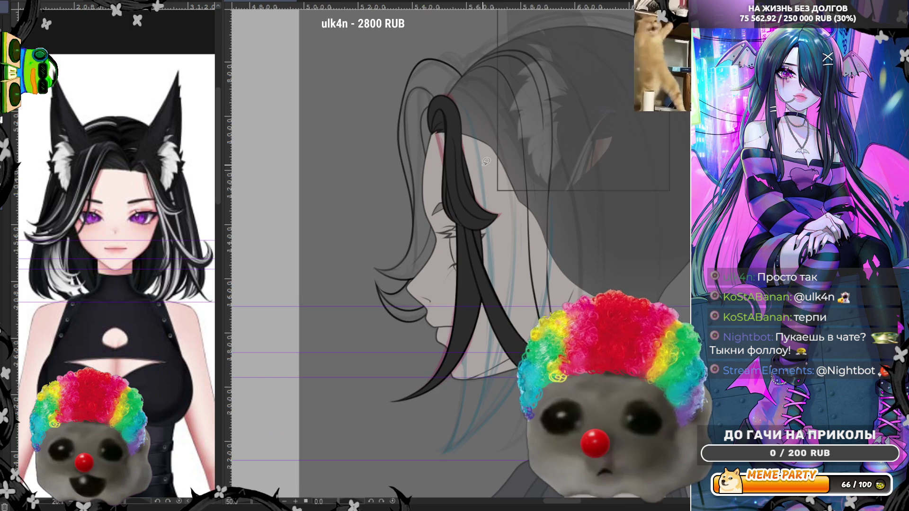
scroll(473, 205, "up", 1)
scroll(474, 205, "up", 1)
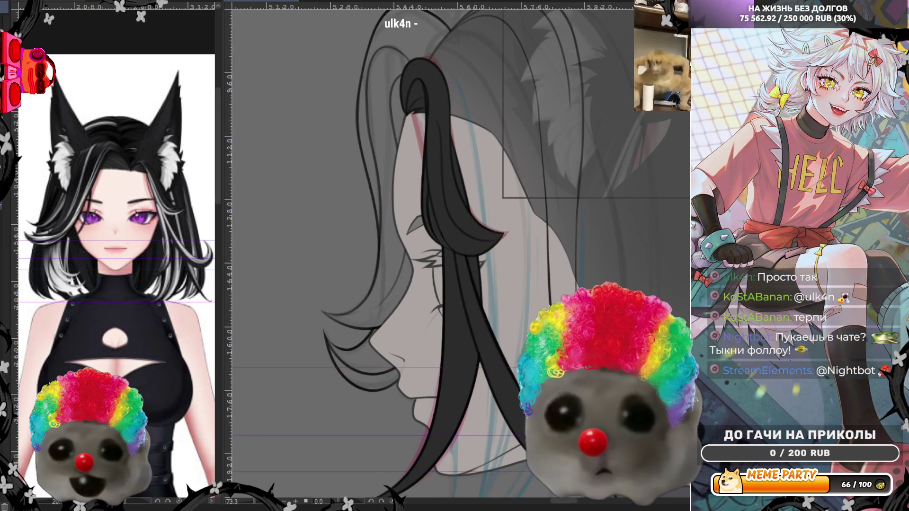
Step: Mirror the view to check, then wand-select the long strand behind the black one
key("m")
key("m")
scroll(552, 222, "down", 2)
scroll(551, 222, "down", 1)
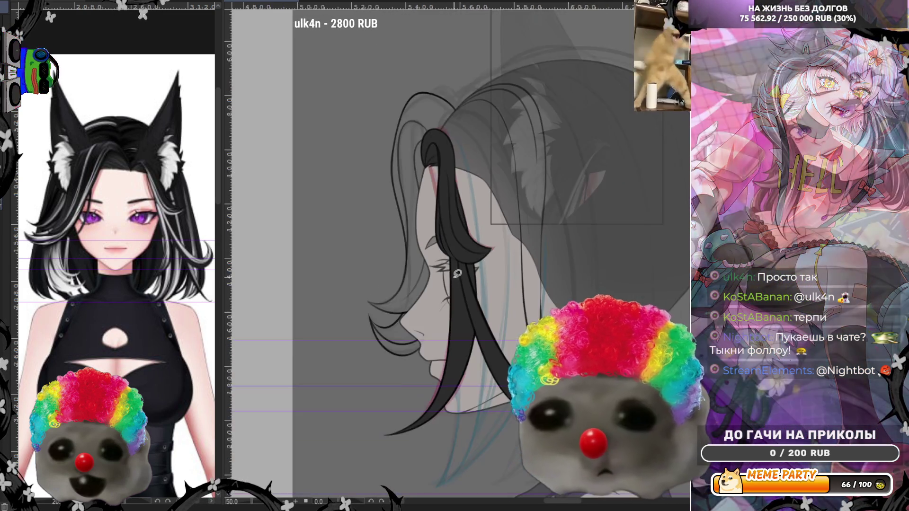
scroll(529, 323, "up", 1)
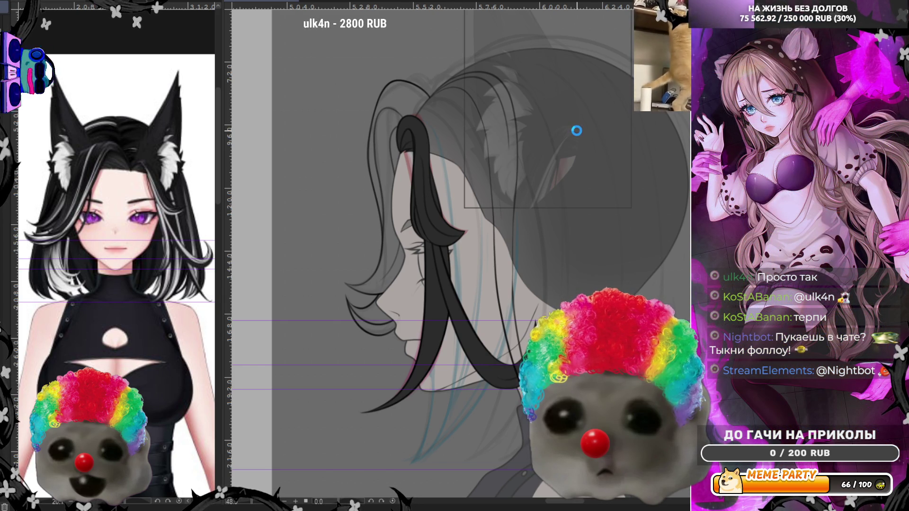
left_click(576, 131, "ctrl")
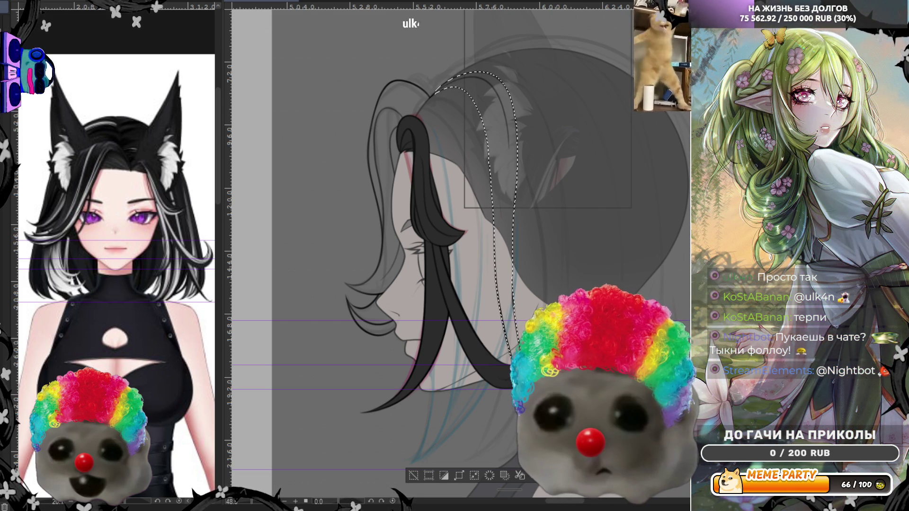
key("alt+BackSpace")
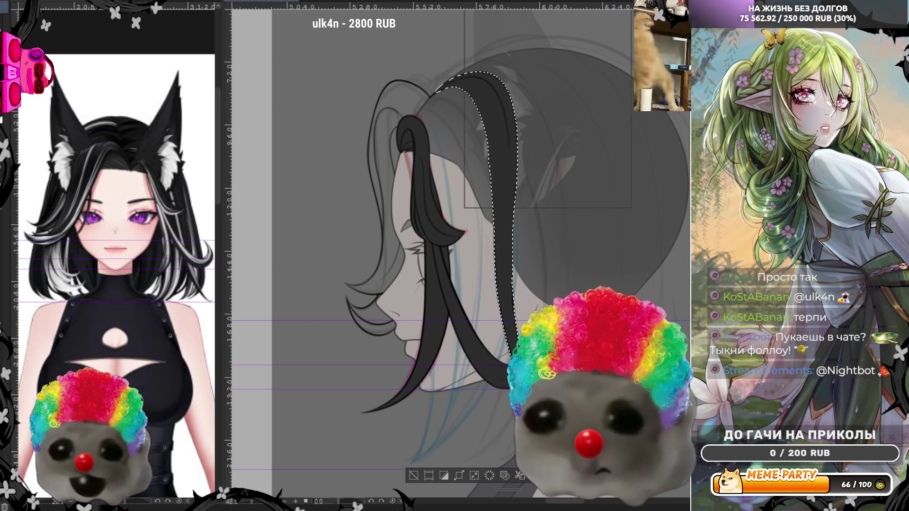
key("ctrl+d")
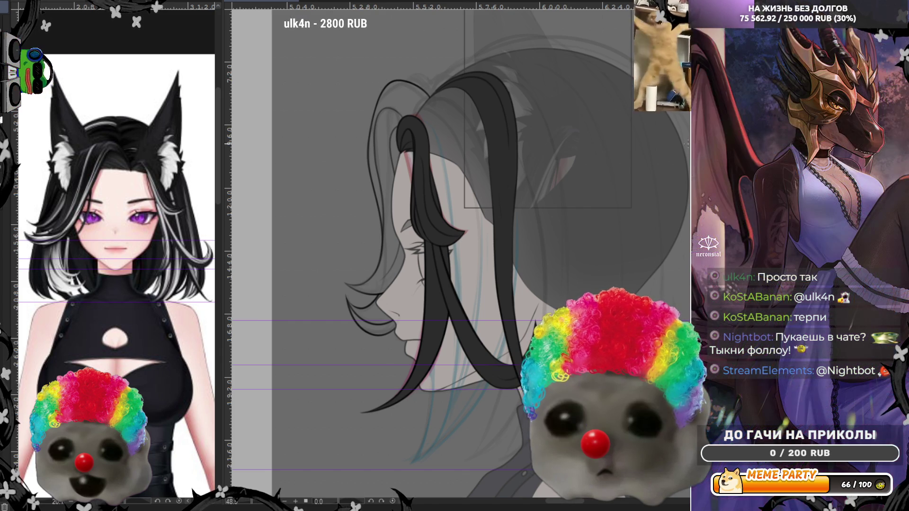
scroll(520, 74, "up", 2)
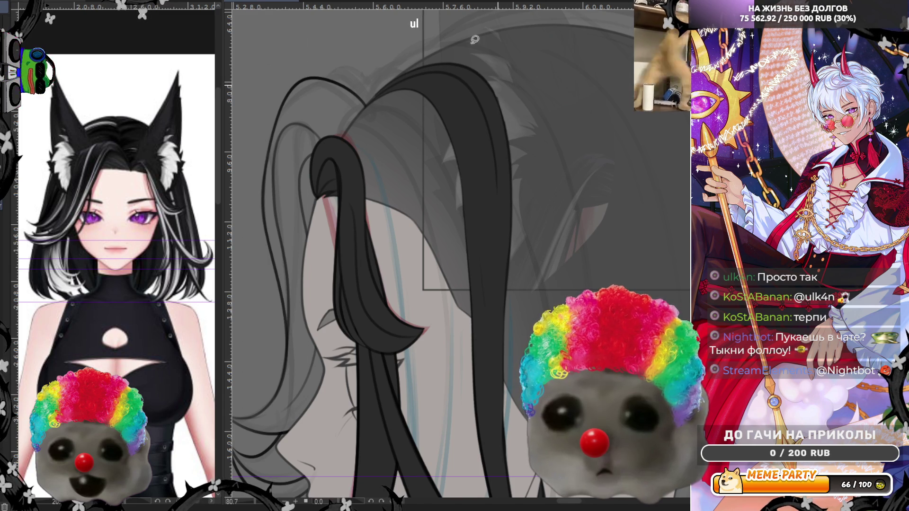
key("m")
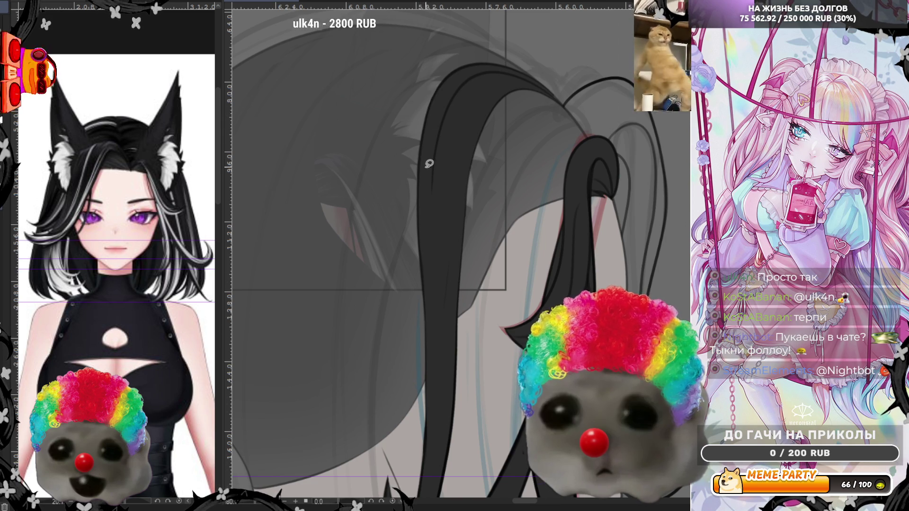
scroll(432, 151, "down", 3)
scroll(432, 154, "down", 1)
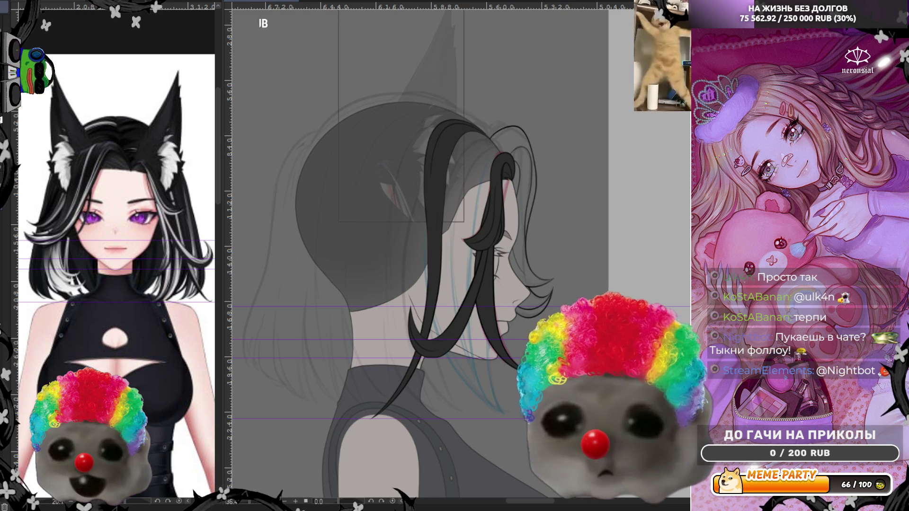
scroll(582, 204, "up", 2)
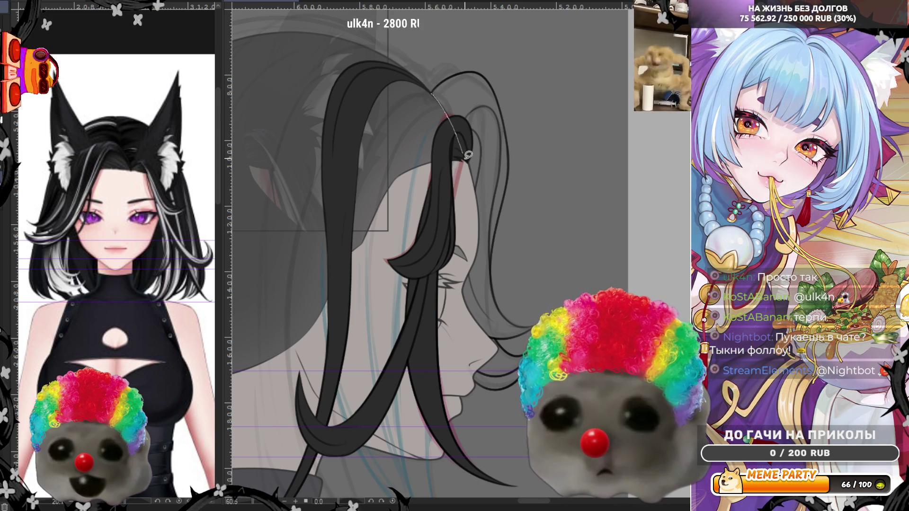
Step: Lasso-fill the marked strand and the outer crown strand beside the face solid dark
left_click_drag(447, 76, 448, 77)
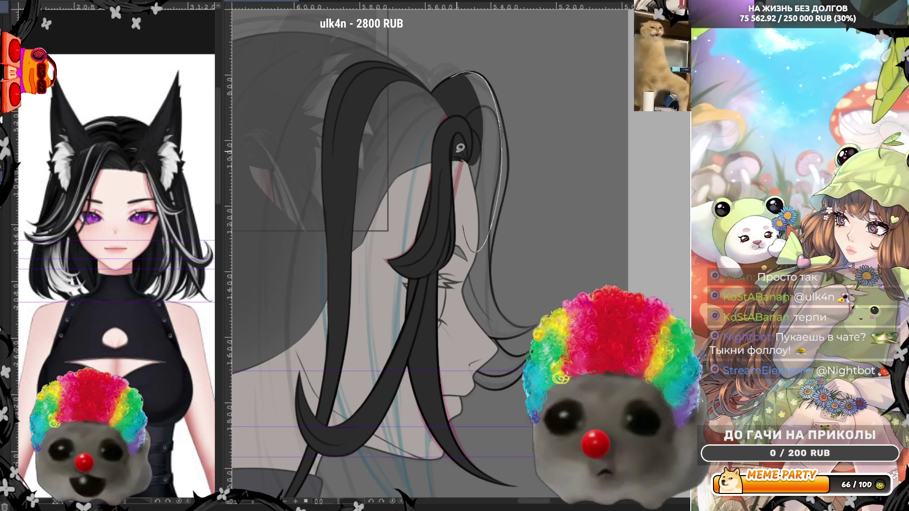
left_click_drag(480, 256, 462, 79)
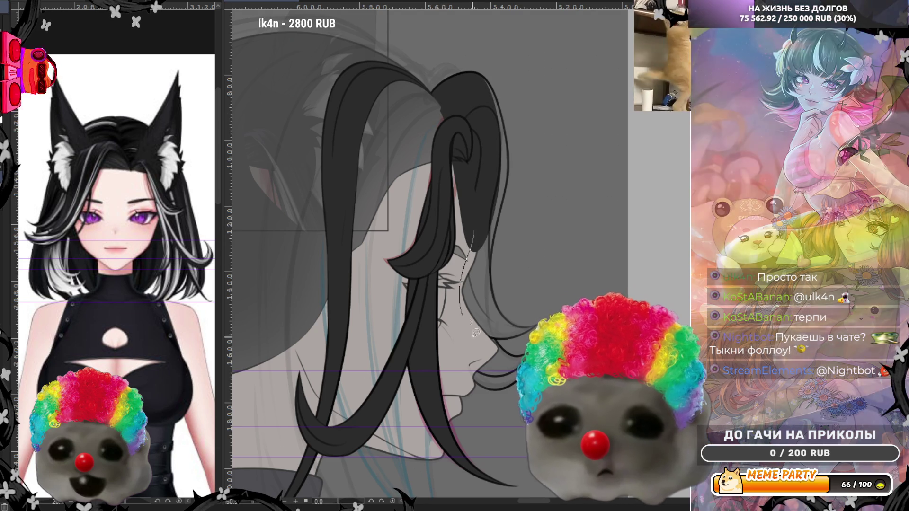
left_click_drag(474, 332, 522, 333)
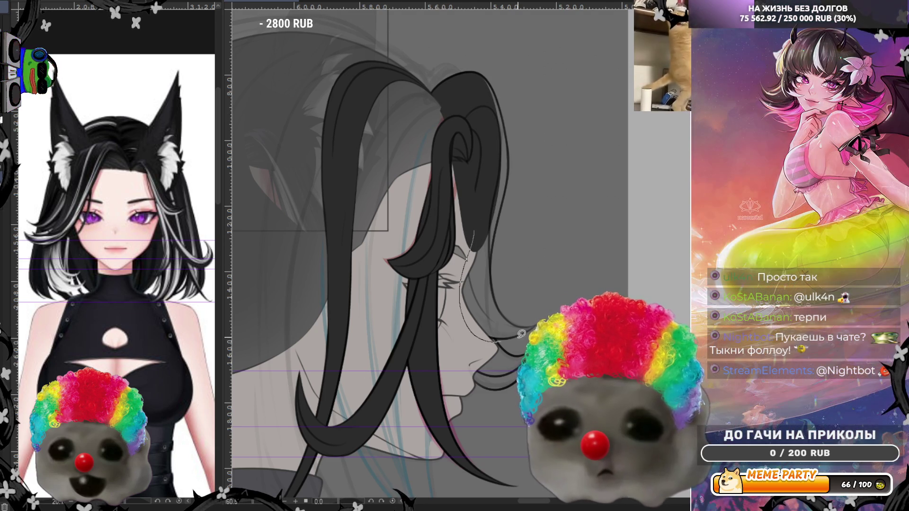
left_click_drag(519, 119, 465, 68)
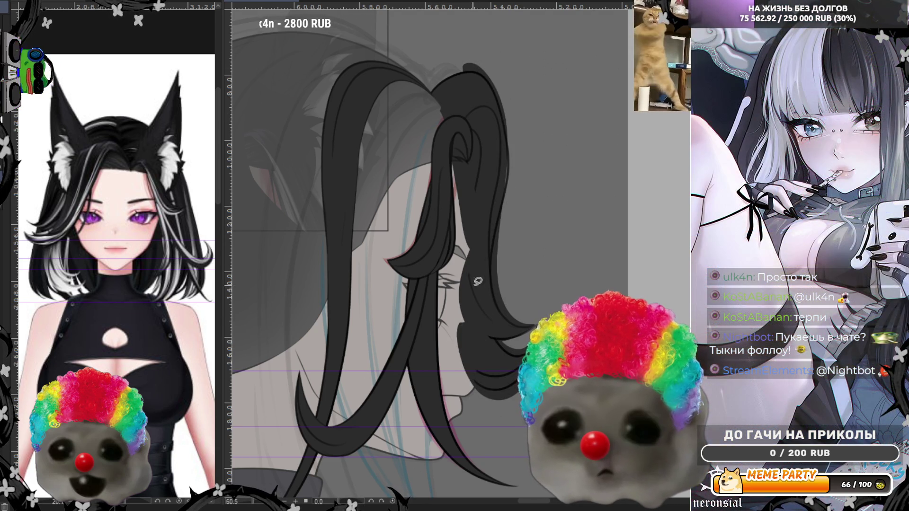
scroll(477, 281, "up", 2)
scroll(477, 281, "up", 2)
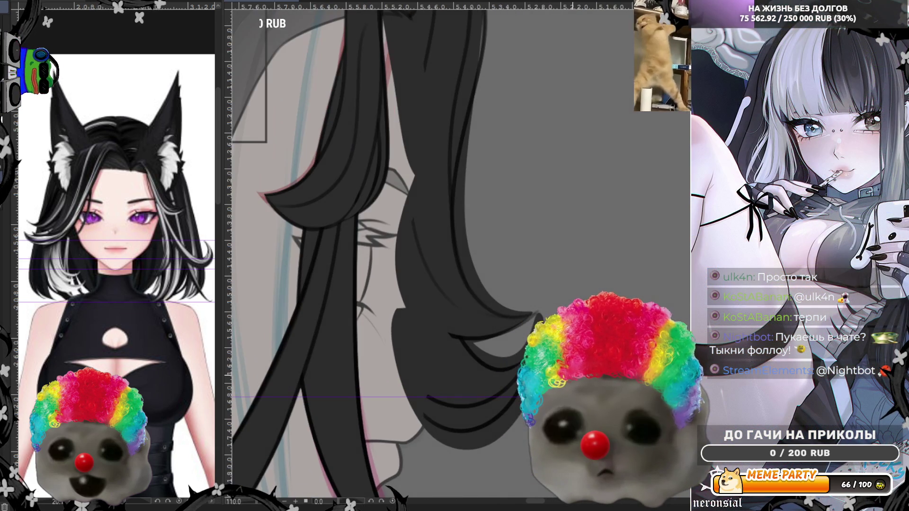
Step: Try thin edge lines along the hair tips and up the strand, undoing each attempt
mouse_move(475, 340)
left_mouse_down()
mouse_move(469, 294)
mouse_move(468, 351)
left_mouse_up()
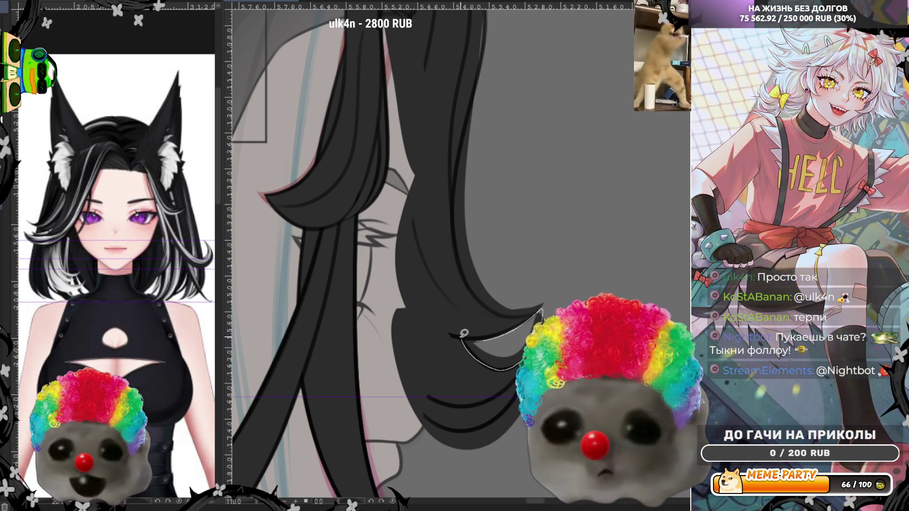
left_click_drag(545, 301, 488, 333)
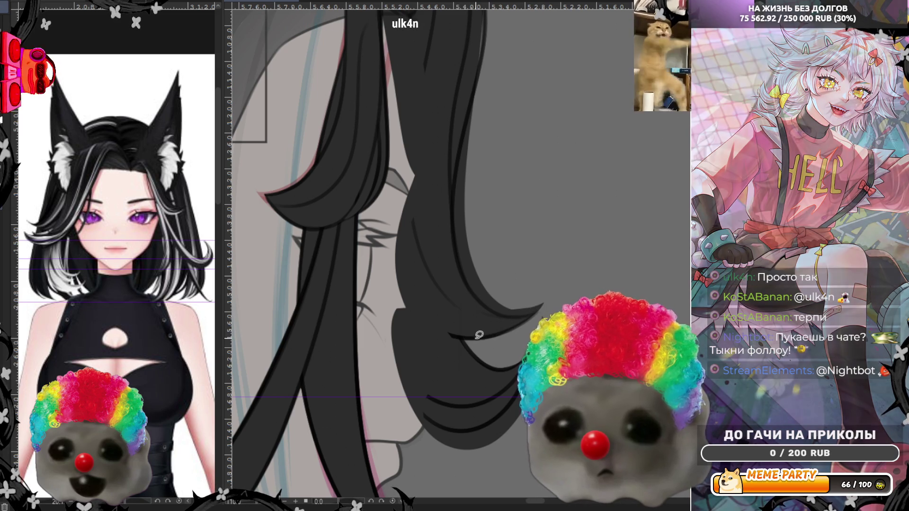
left_click_drag(534, 313, 546, 300)
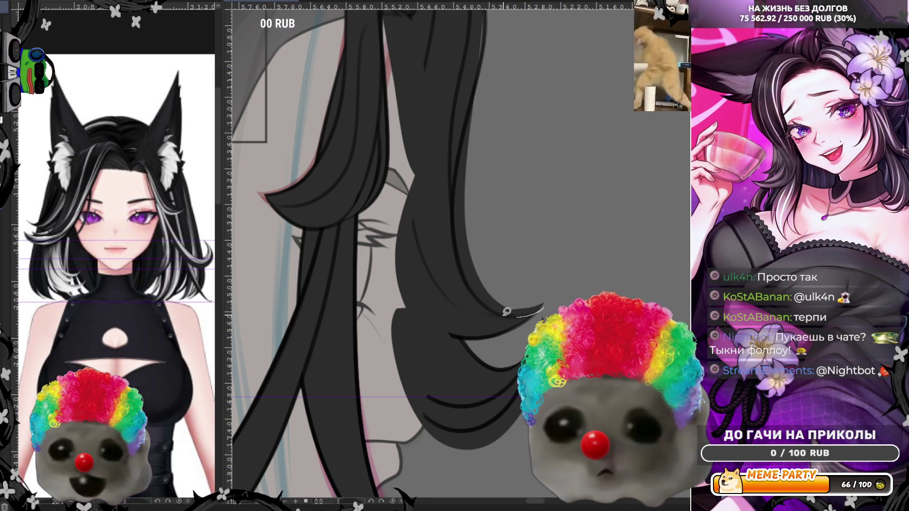
left_click_drag(479, 298, 454, 237)
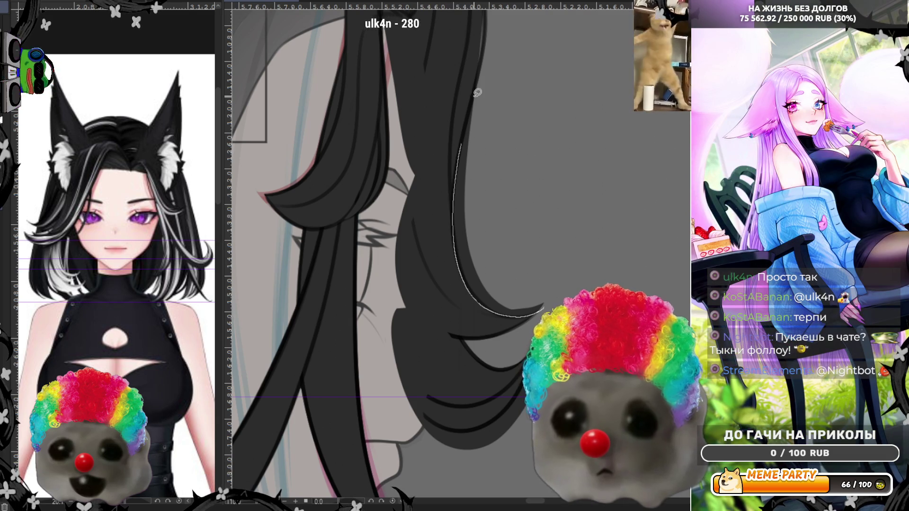
key("ctrl+z")
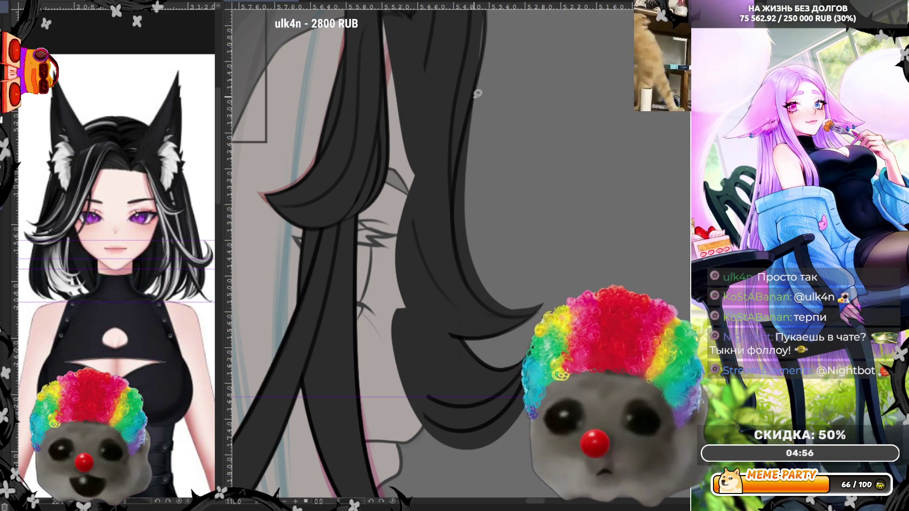
left_click_drag(454, 254, 483, 68)
left_click_drag(466, 282, 507, 312)
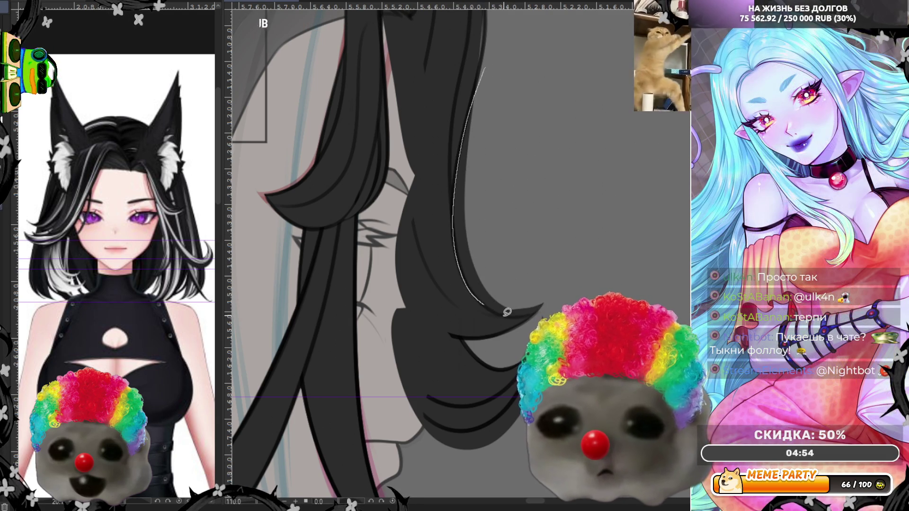
key("ctrl+z")
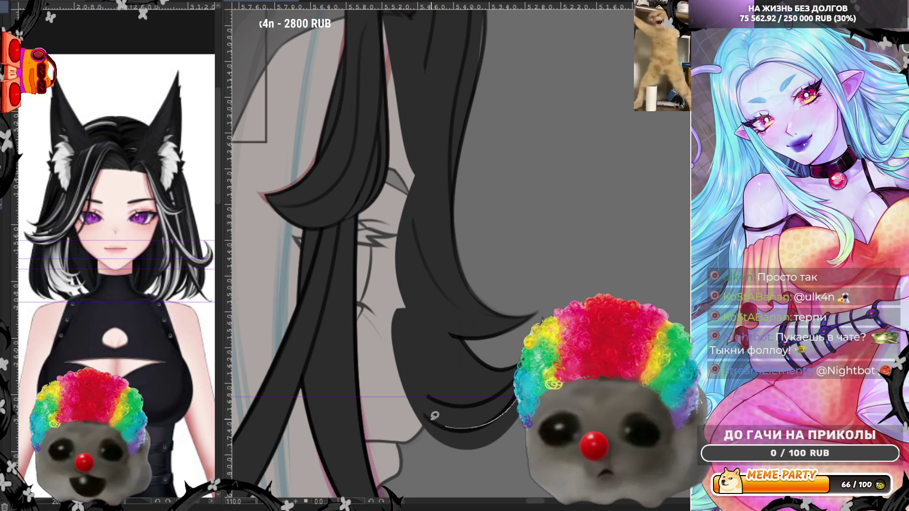
left_click_drag(418, 413, 447, 452)
key("ctrl+z")
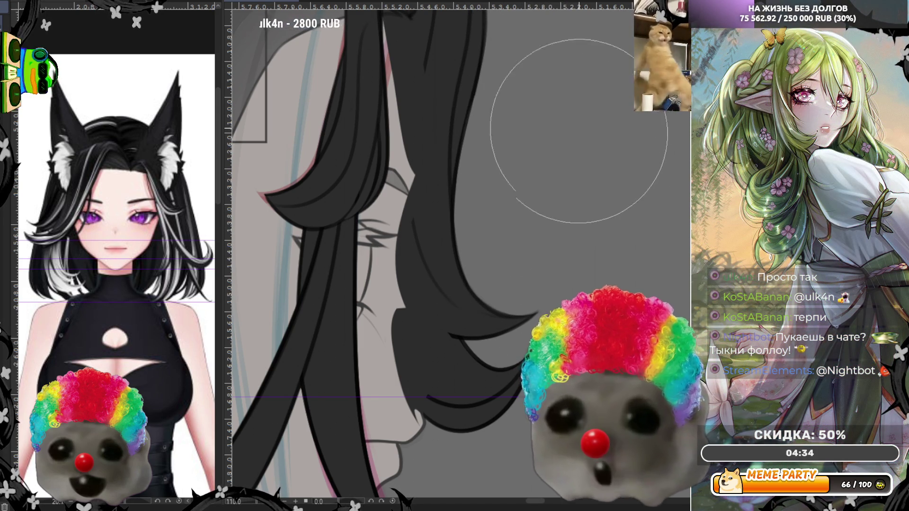
scroll(577, 141, "down", 3)
scroll(546, 57, "up", 2)
scroll(546, 57, "up", 1)
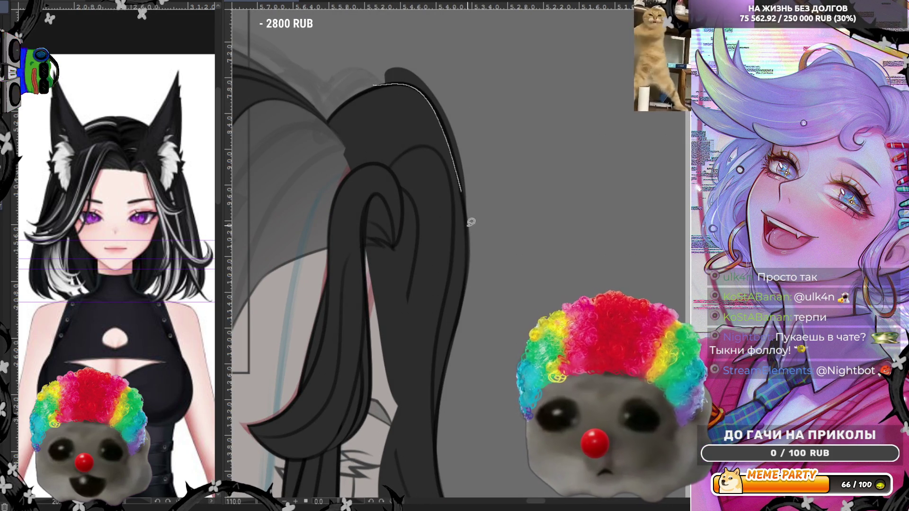
key("ctrl+z")
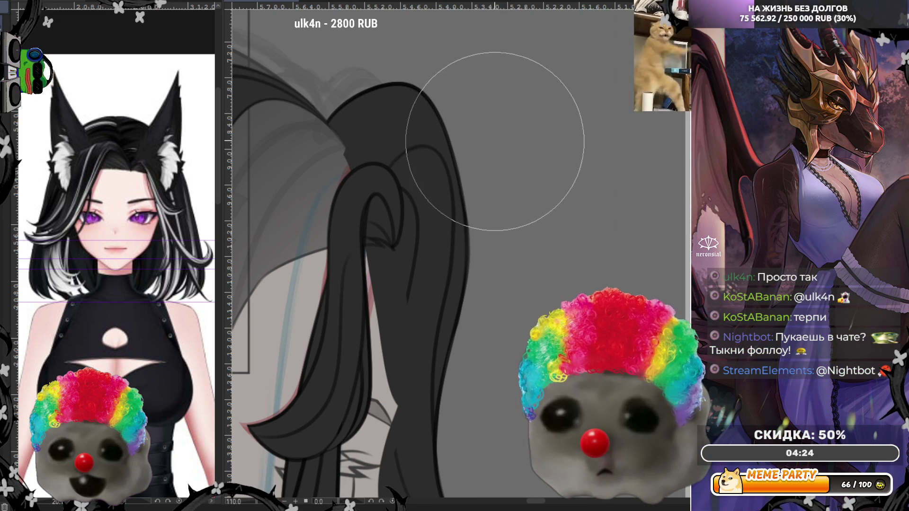
scroll(466, 140, "down", 2)
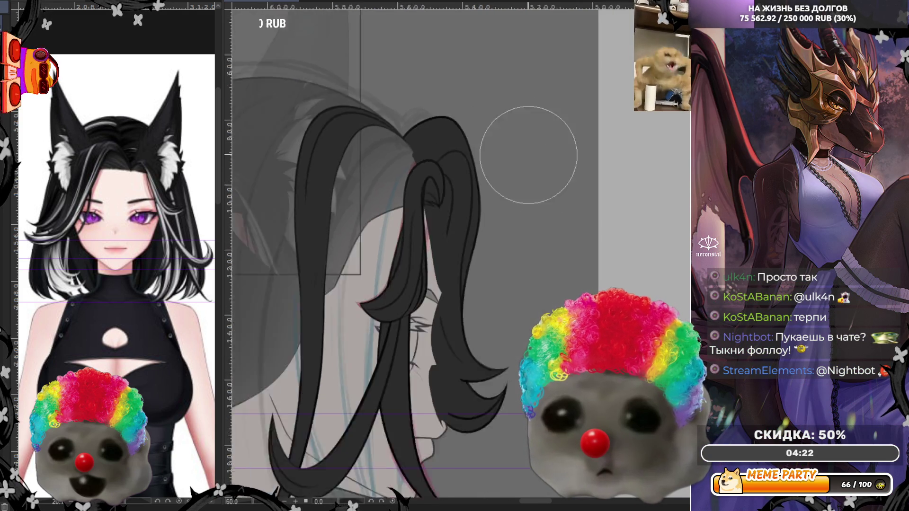
scroll(466, 140, "down", 1)
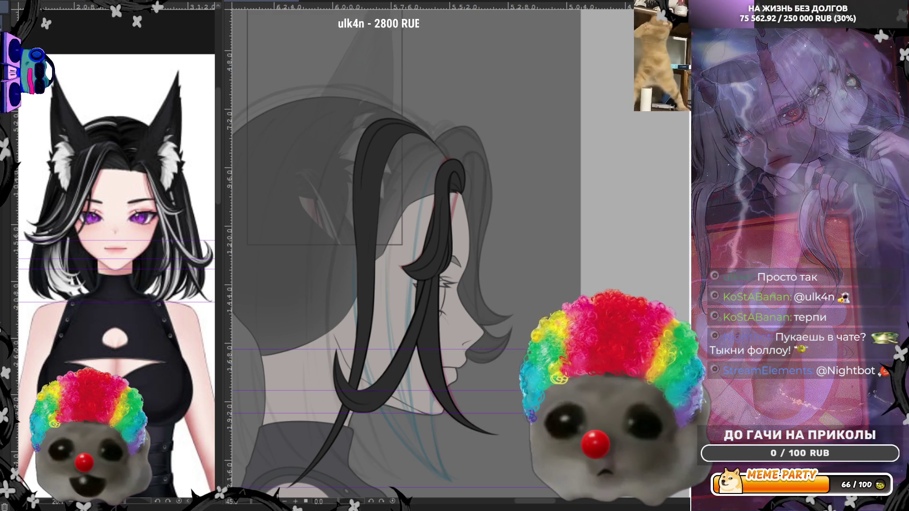
scroll(460, 233, "down", 2)
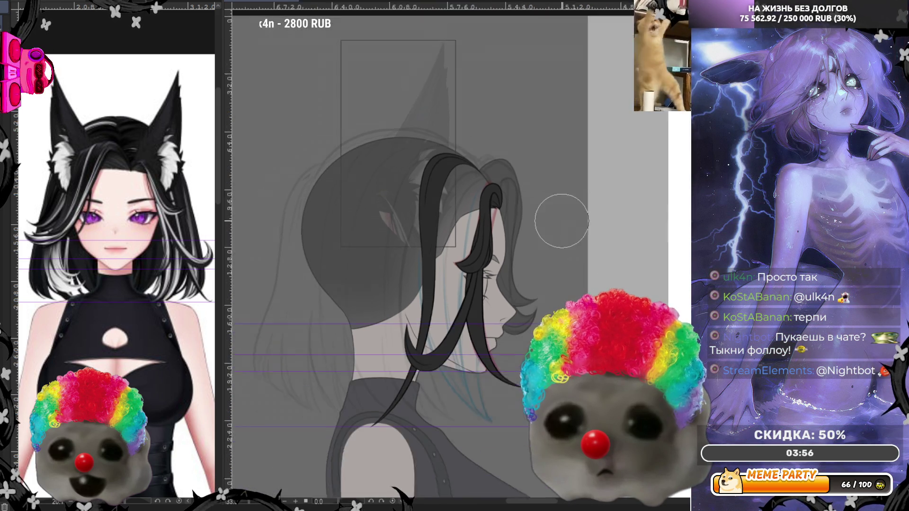
scroll(461, 234, "up", 2)
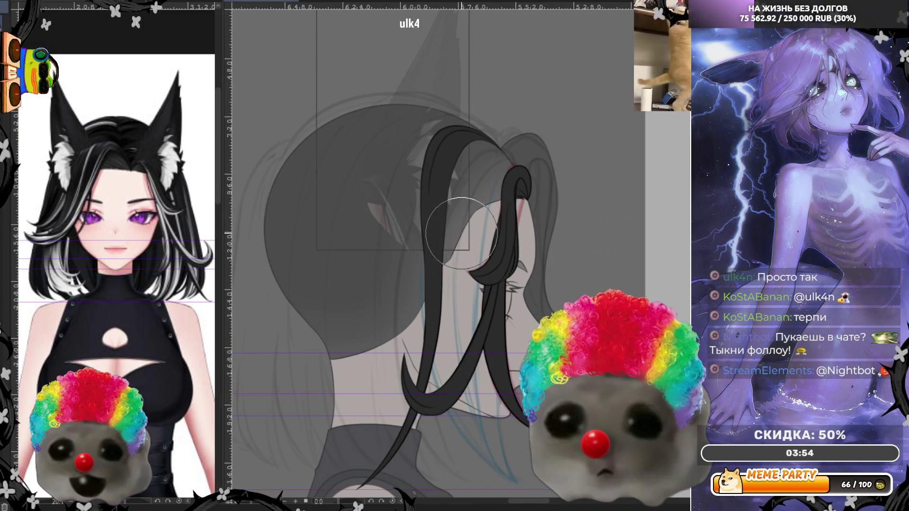
scroll(453, 140, "down", 1)
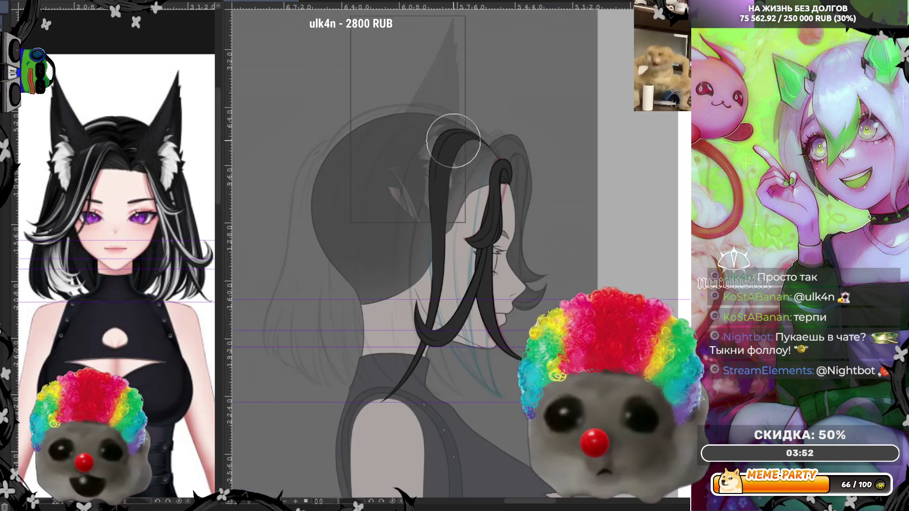
scroll(452, 140, "up", 1)
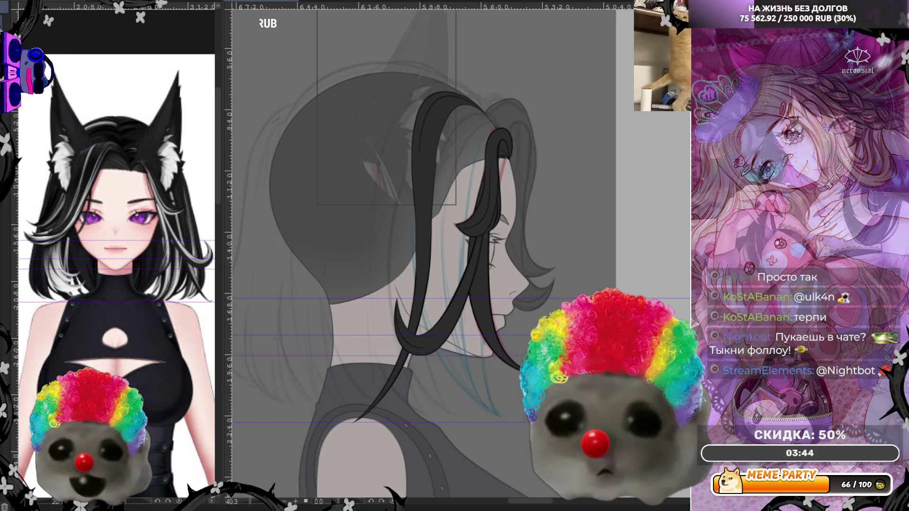
scroll(587, 279, "up", 1)
scroll(586, 279, "up", 1)
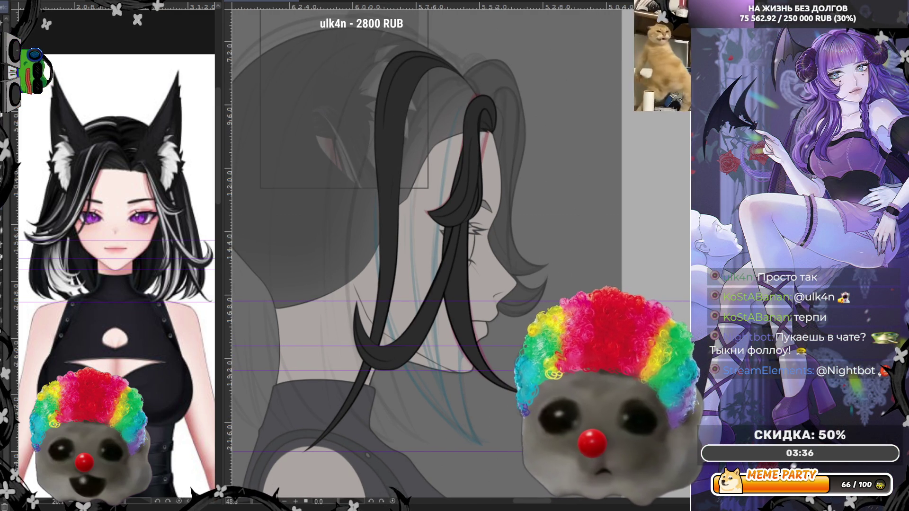
Step: Flip the view horizontally and draw a long thin strand line down from the hair top
key("h")
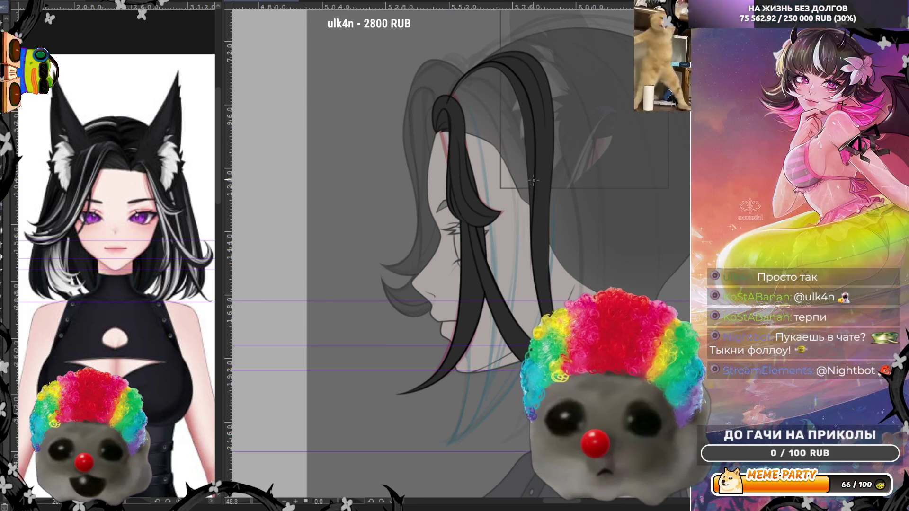
left_click_drag(534, 114, 460, 436)
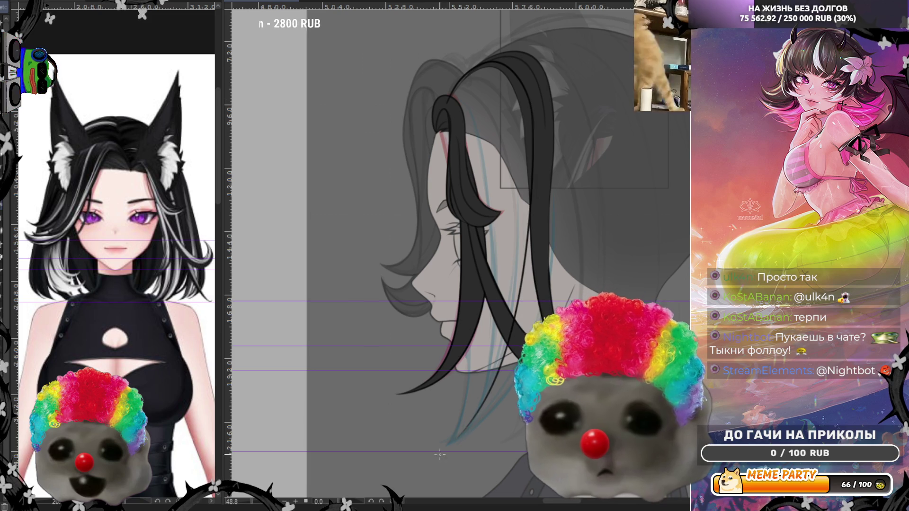
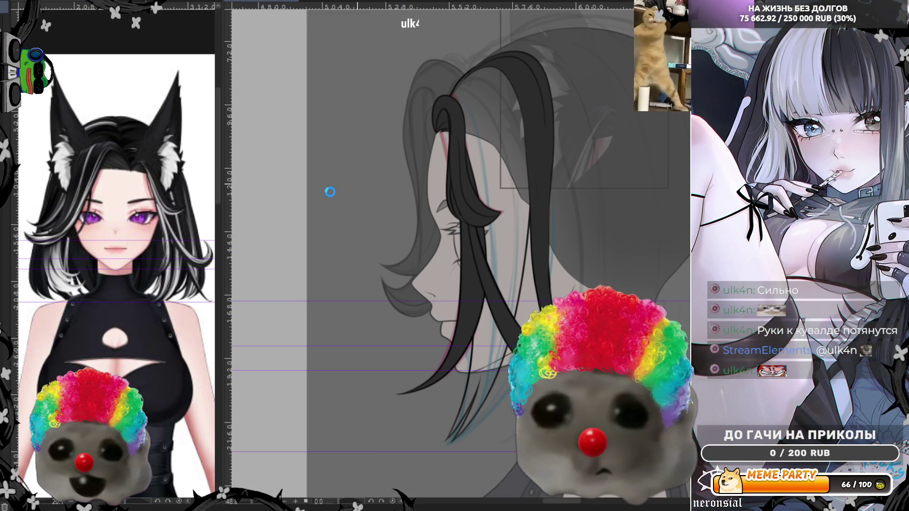
Step: Invert the selection onto the dark hair strand, trial a black fill, then undo it and deselect
key("ctrl+shift+i")
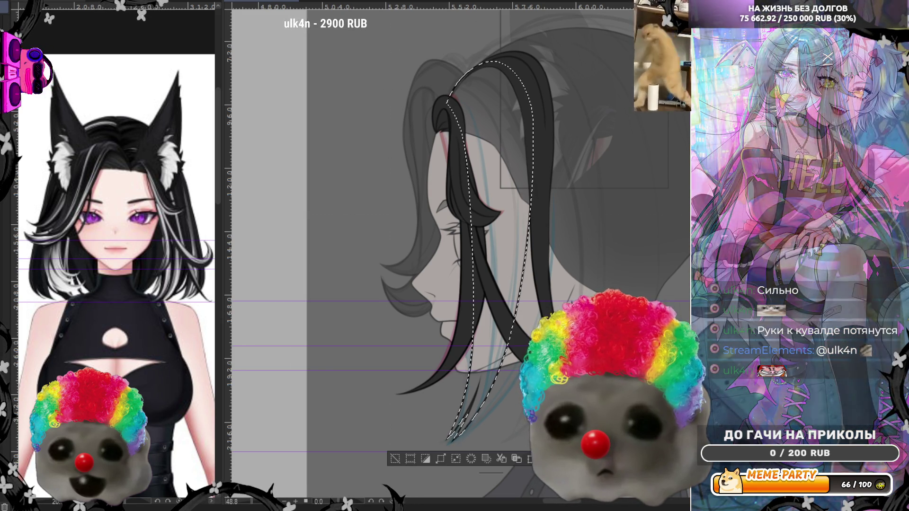
key("alt+BackSpace")
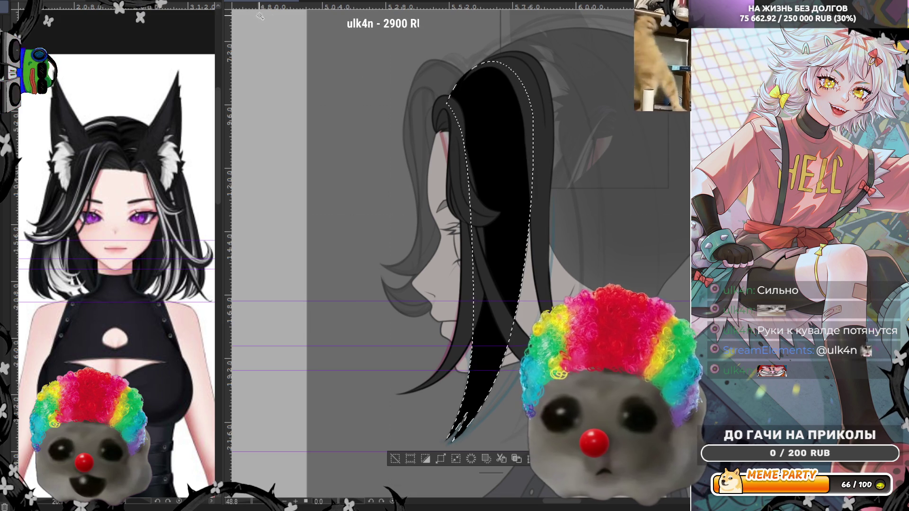
key("ctrl+z")
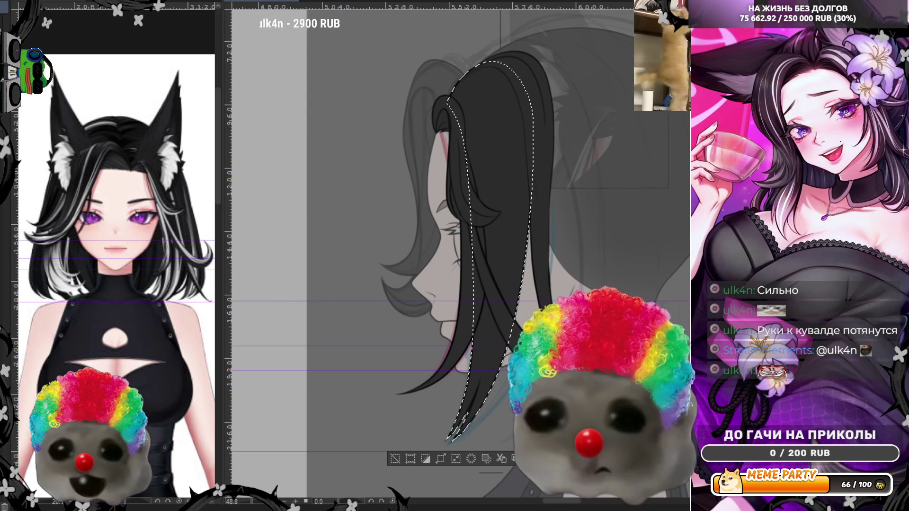
key("ctrl+d")
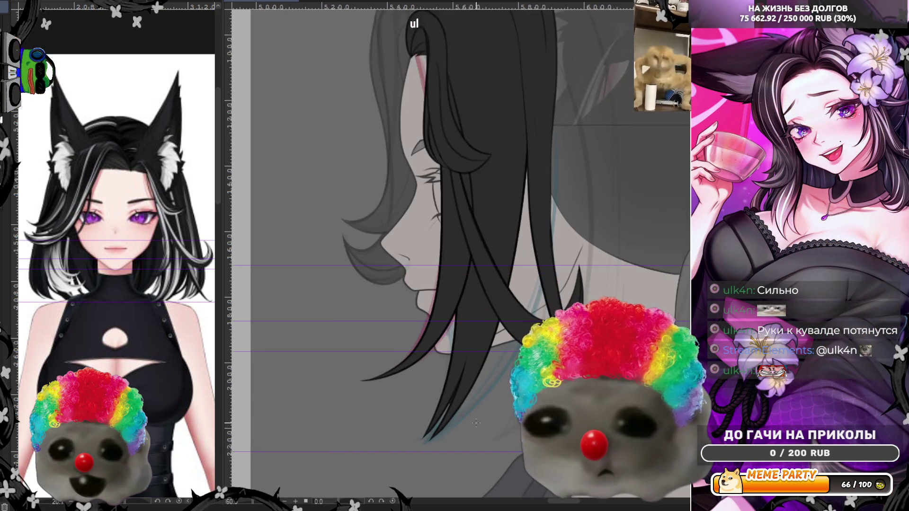
scroll(470, 409, "up", 2)
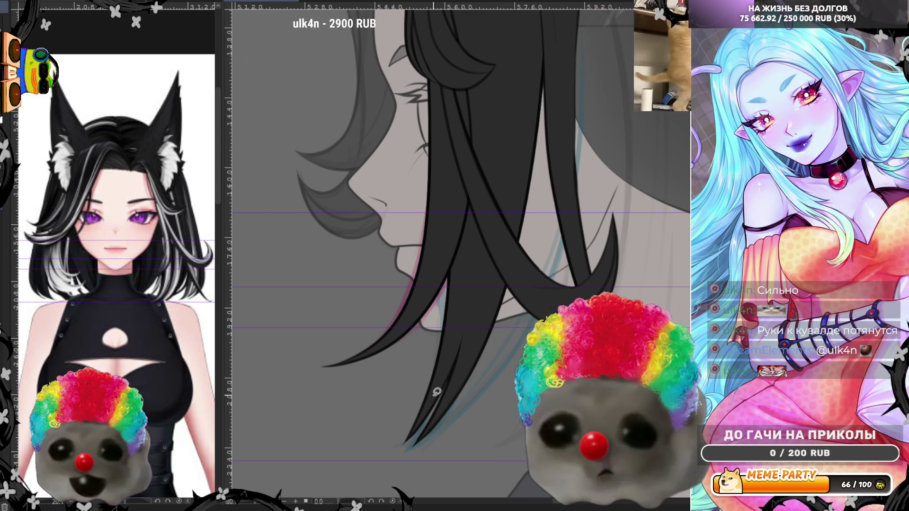
scroll(474, 350, "down", 2)
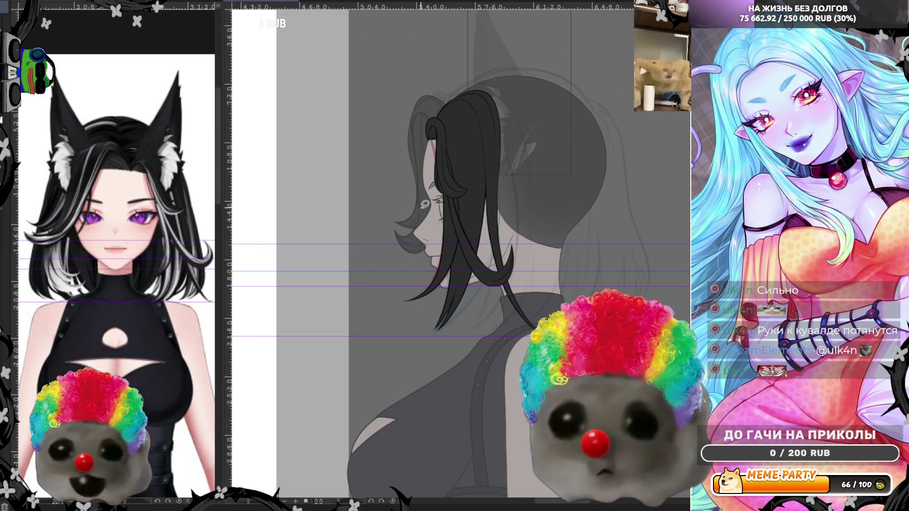
scroll(487, 213, "up", 2)
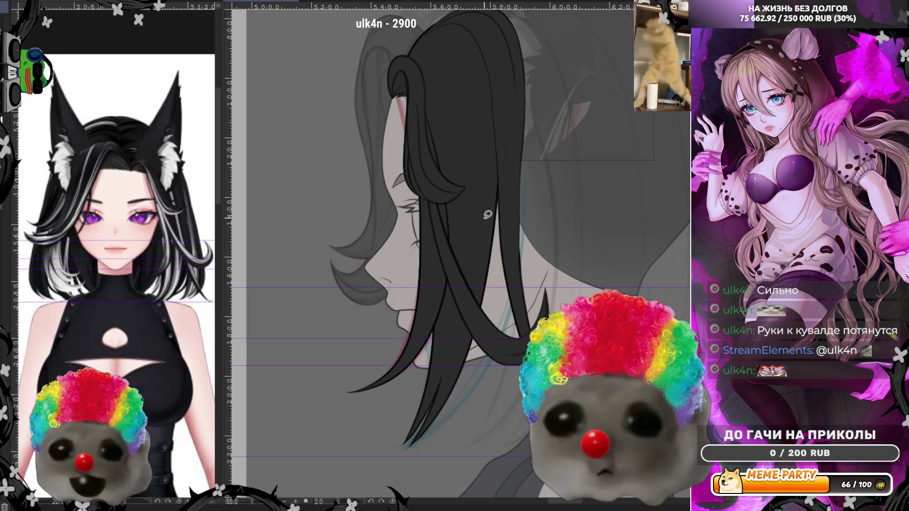
scroll(486, 215, "down", 1)
Step: Check the drawing mirrored and back, then remove the thin white strokes on the hair
key("m")
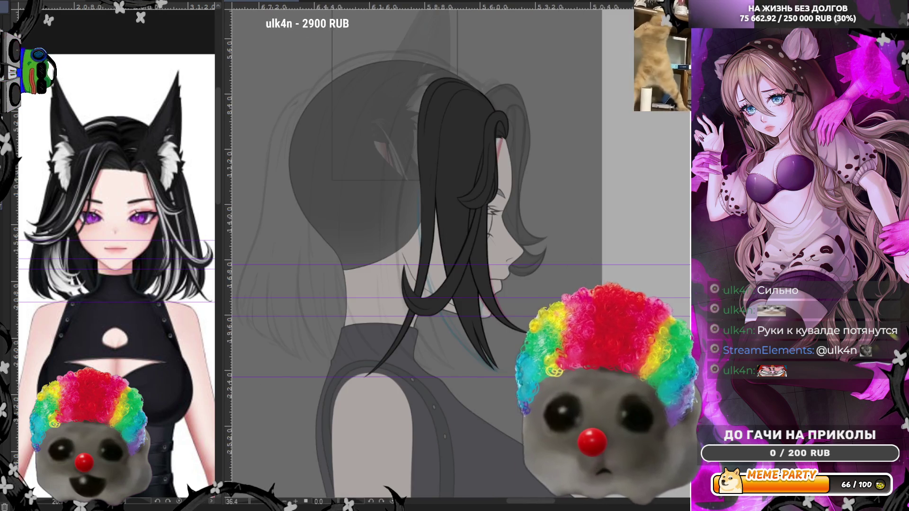
key("m")
scroll(556, 190, "down", 1)
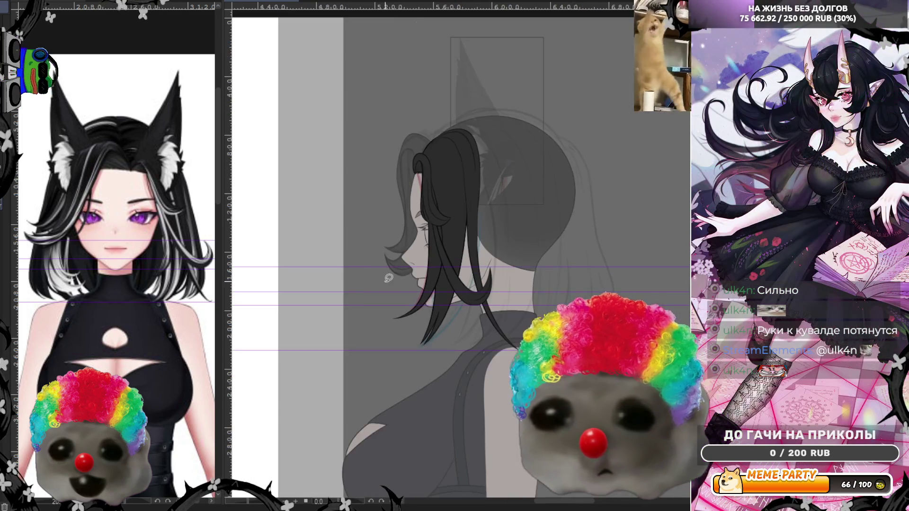
scroll(556, 190, "up", 1)
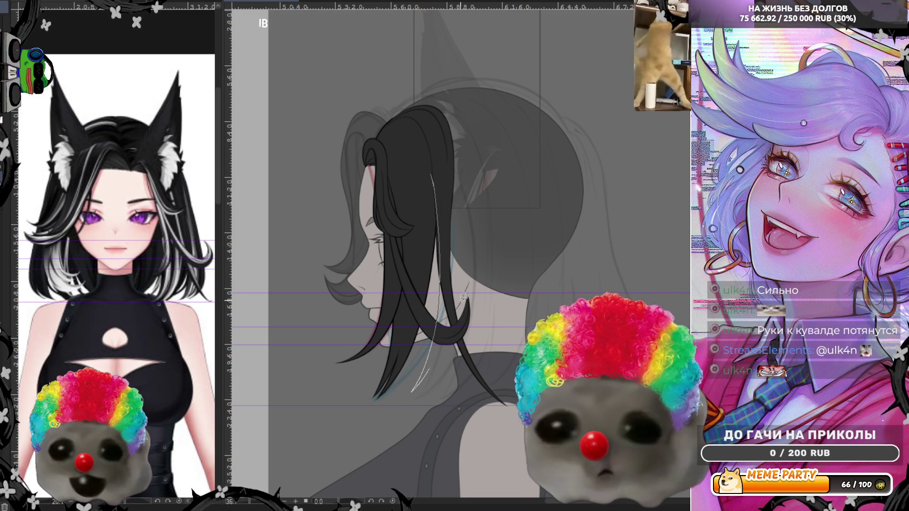
key("ctrl+z")
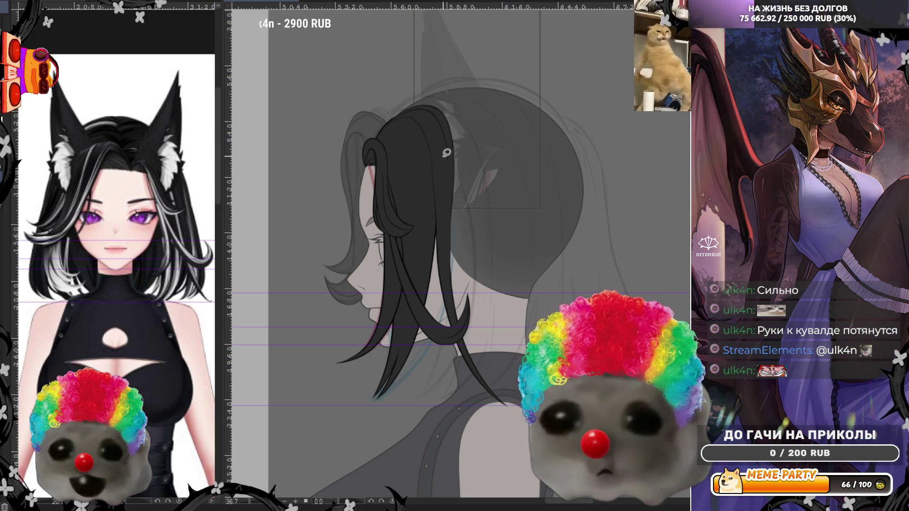
Step: Trial a white highlight along the hair's edge, thinning it and undoing the long stroke
left_click_drag(435, 107, 417, 401)
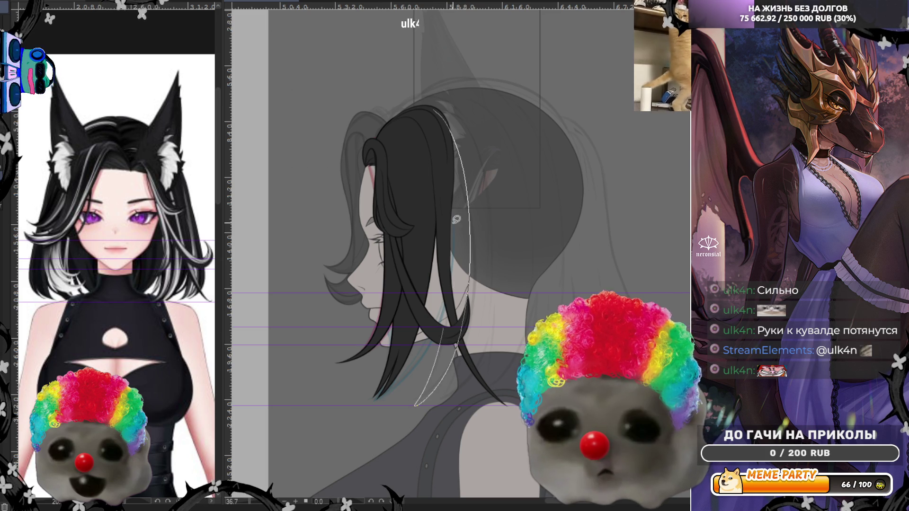
key("ctrl+z")
left_click_drag(436, 145, 418, 399)
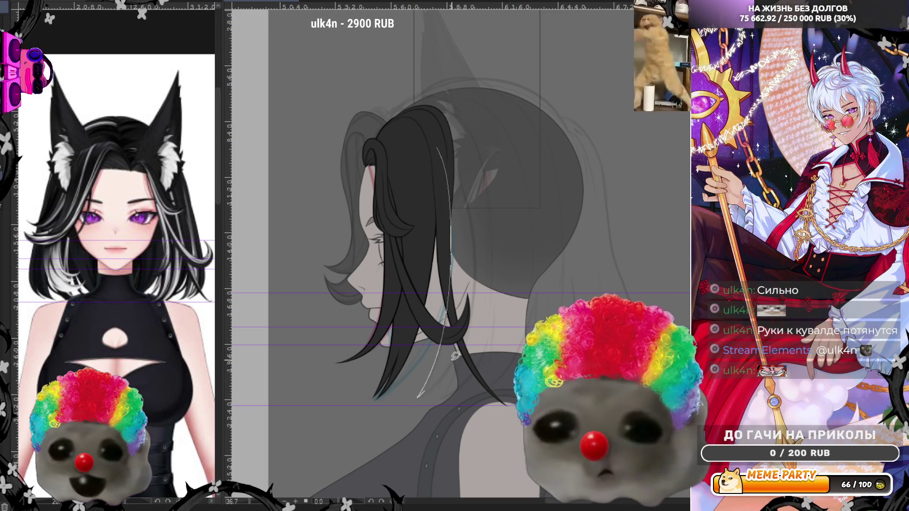
Step: Lasso-fill extra dark hair strands at the back of the head
left_click_drag(455, 356, 432, 116)
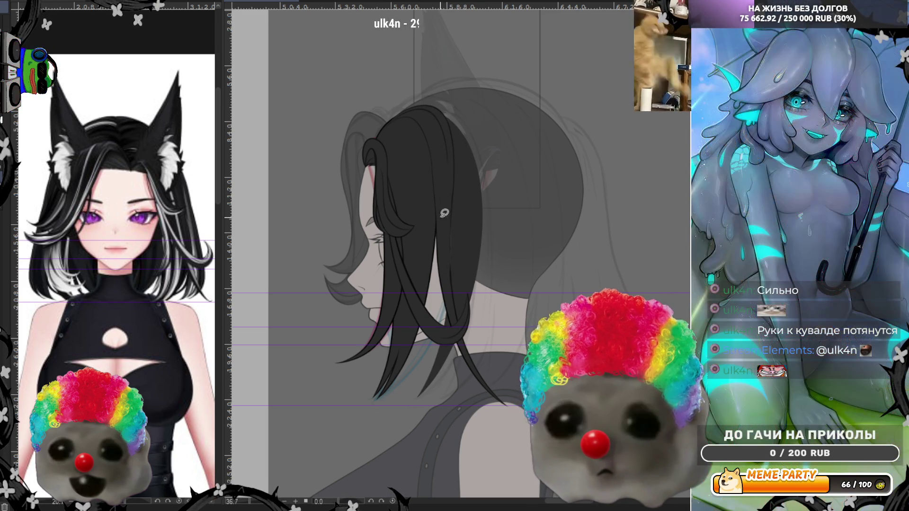
left_click_drag(440, 174, 455, 184)
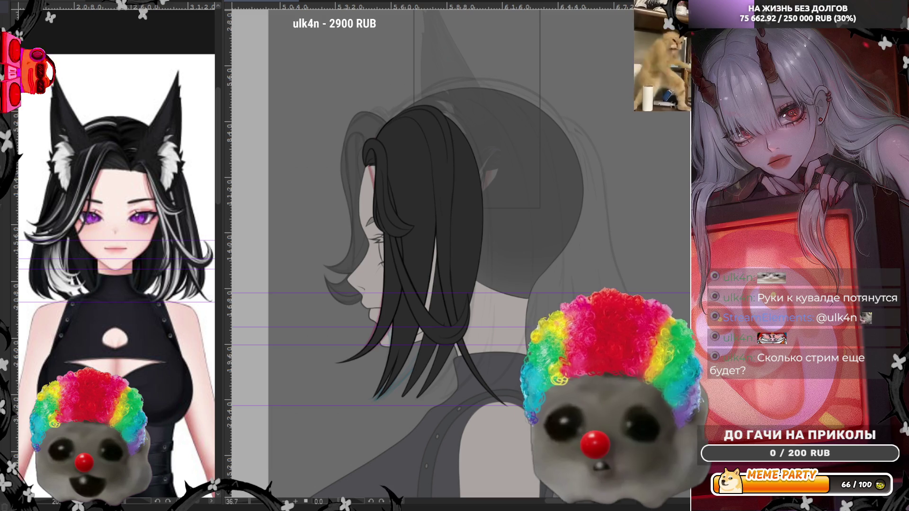
scroll(434, 330, "up", 1)
scroll(434, 329, "up", 1)
scroll(435, 330, "up", 1)
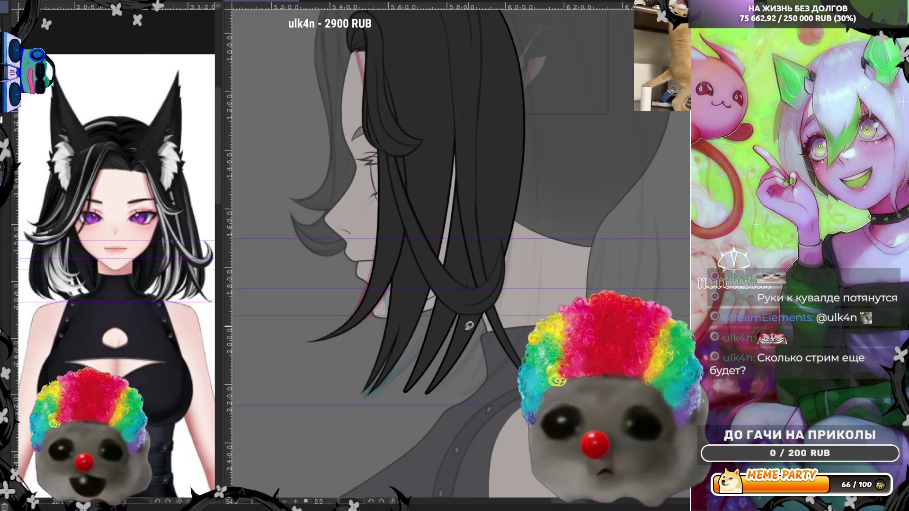
left_click_drag(539, 342, 540, 292)
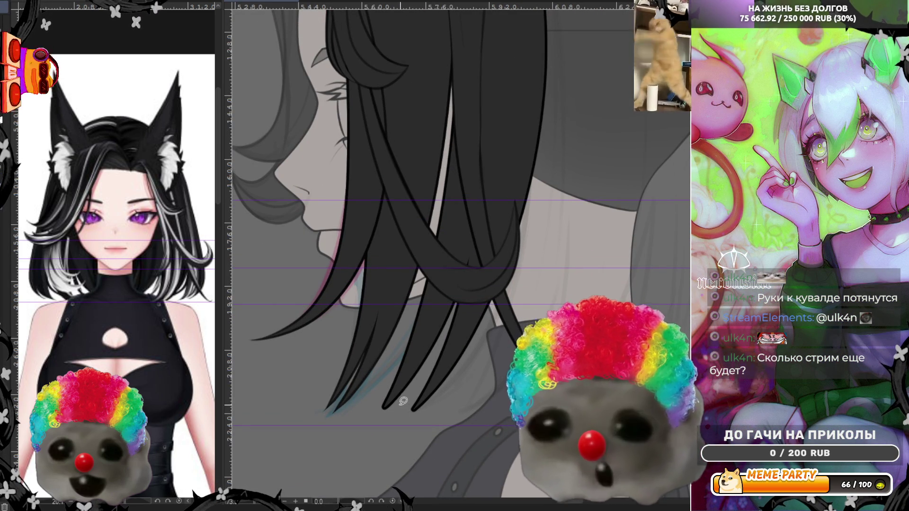
key("ctrl+z")
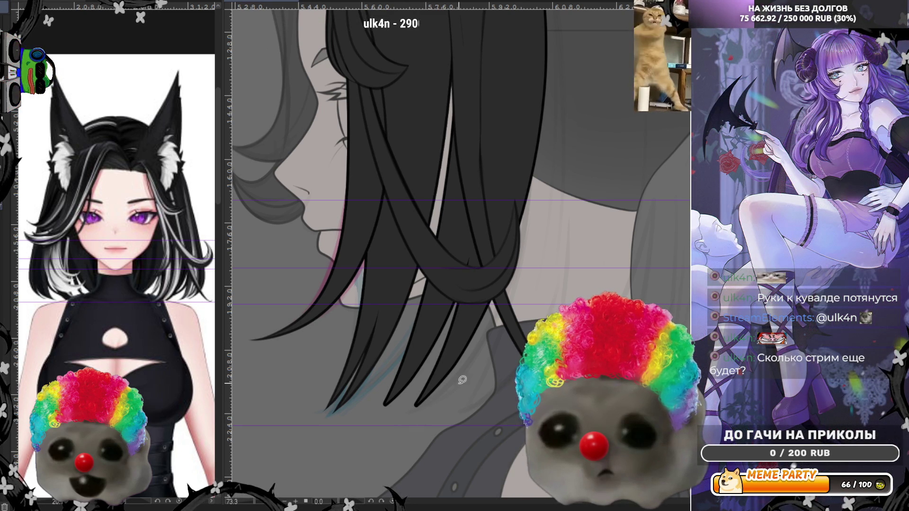
left_click_drag(395, 420, 486, 319)
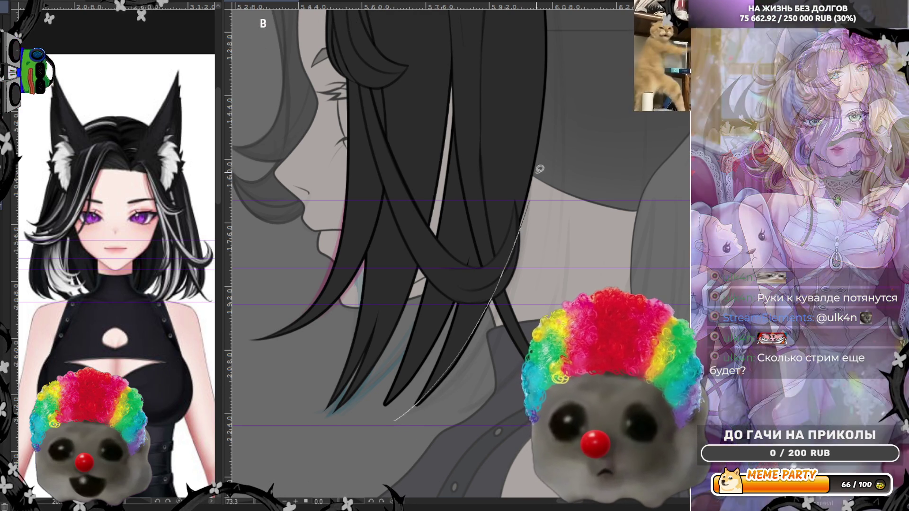
key("ctrl+z")
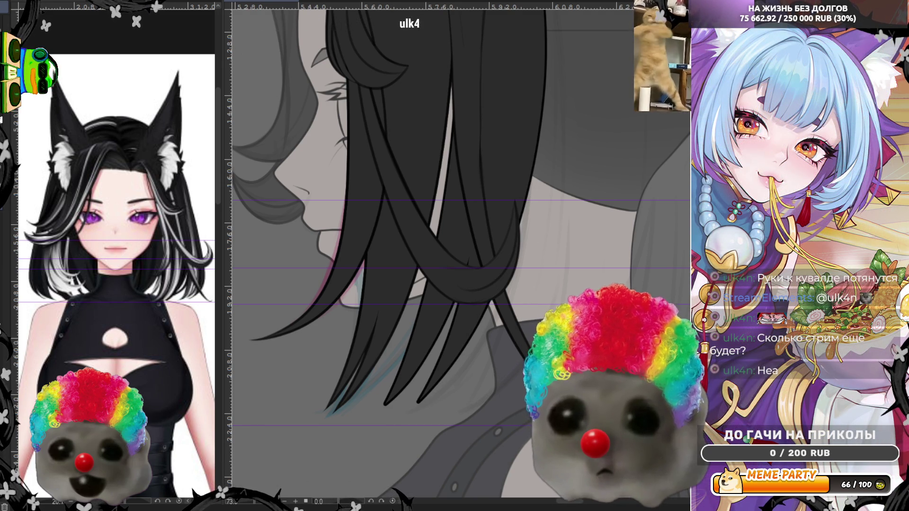
scroll(445, 440, "down", 2)
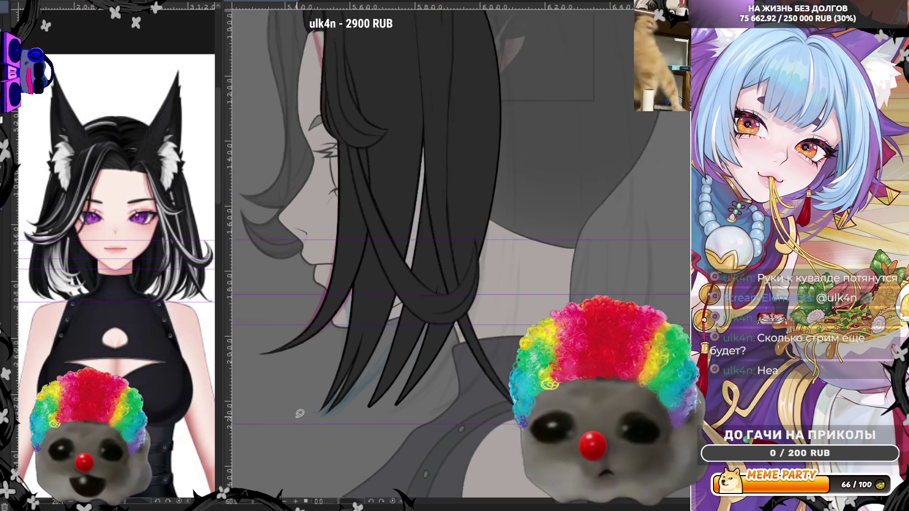
scroll(446, 440, "down", 2)
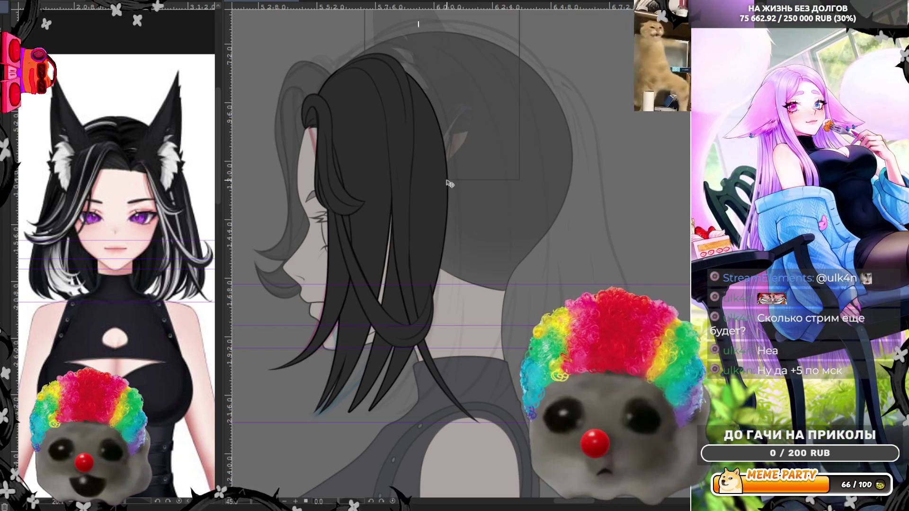
scroll(364, 377, "up", 2)
scroll(365, 377, "up", 2)
scroll(363, 377, "up", 1)
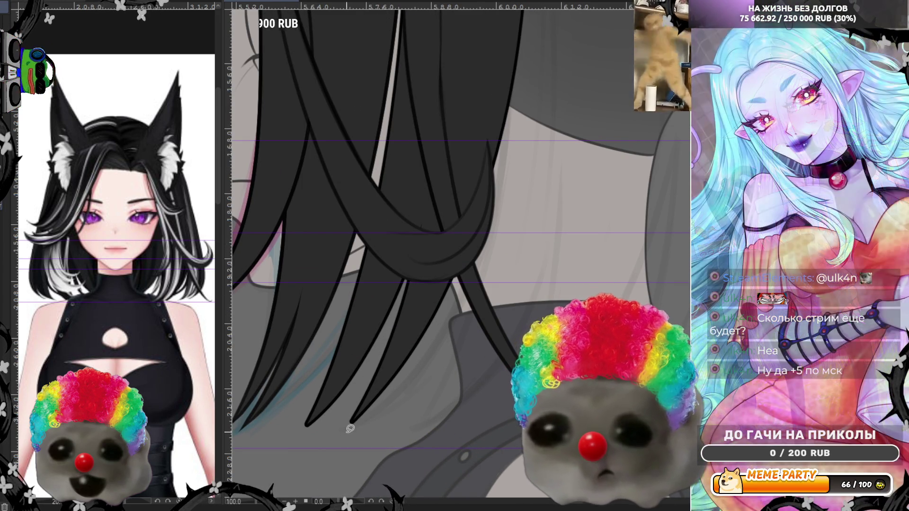
left_click_drag(349, 428, 377, 382)
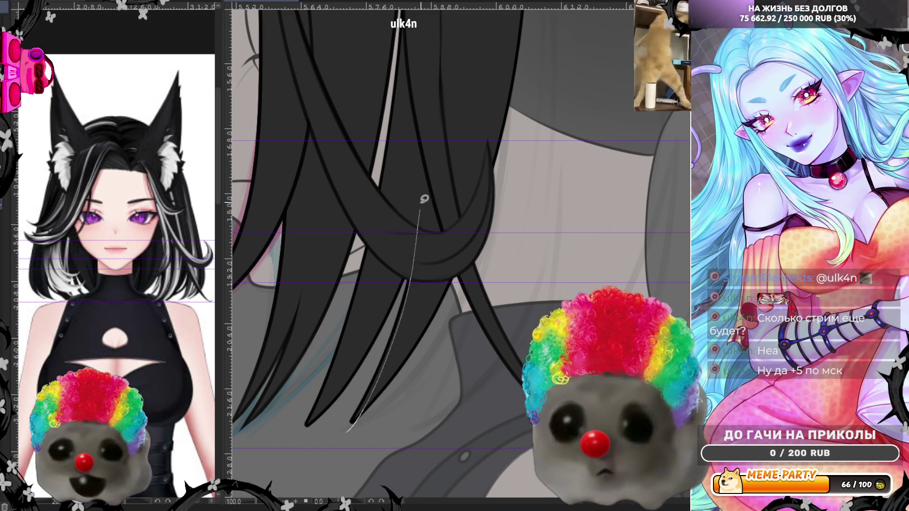
key("ctrl+z")
mouse_move(346, 432)
left_mouse_down()
mouse_move(429, 208)
mouse_move(265, 453)
left_mouse_up()
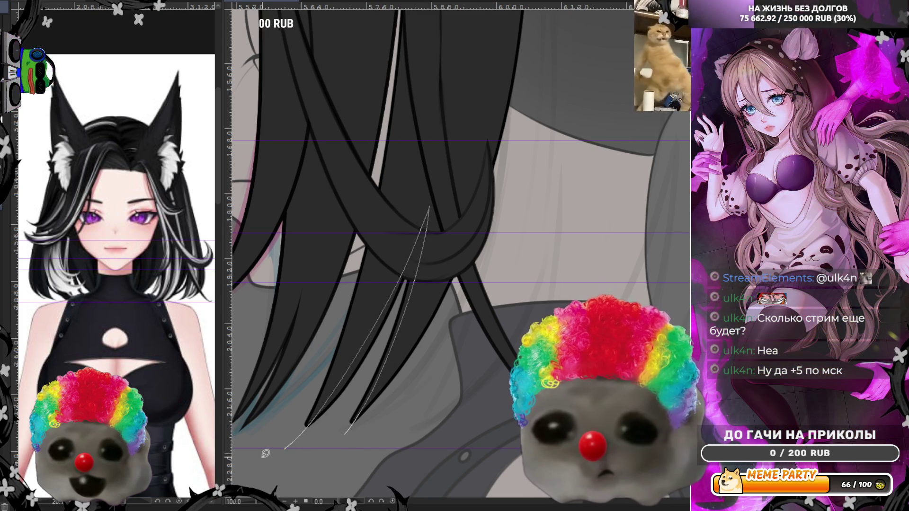
key("ctrl+z")
key("ctrl+z")
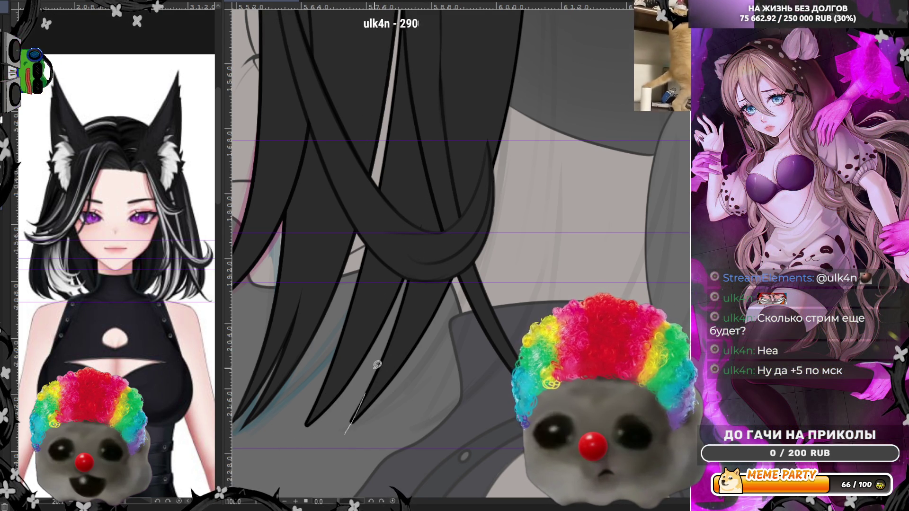
key("ctrl+z")
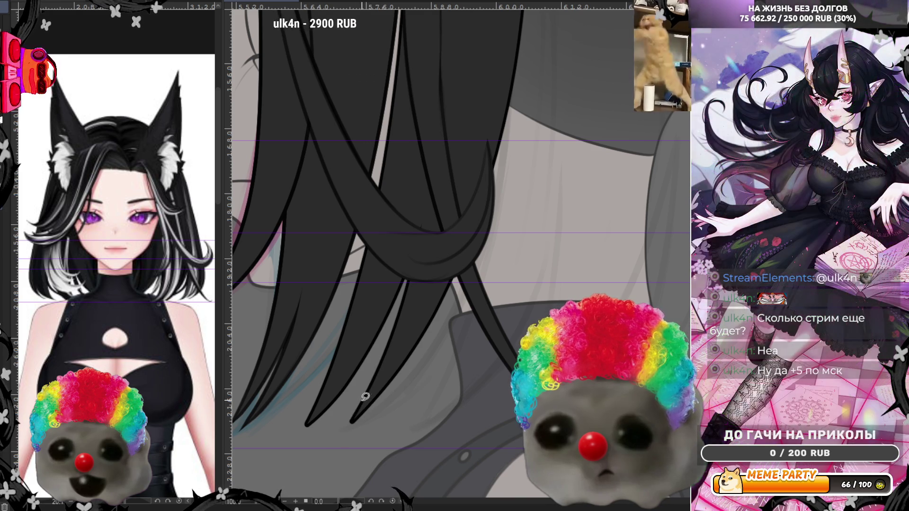
key("ctrl+z")
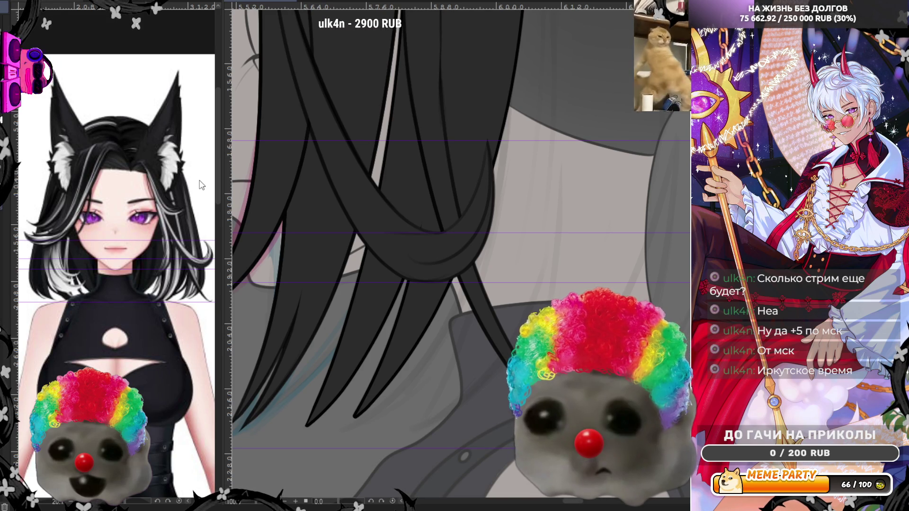
scroll(452, 272, "up", 2)
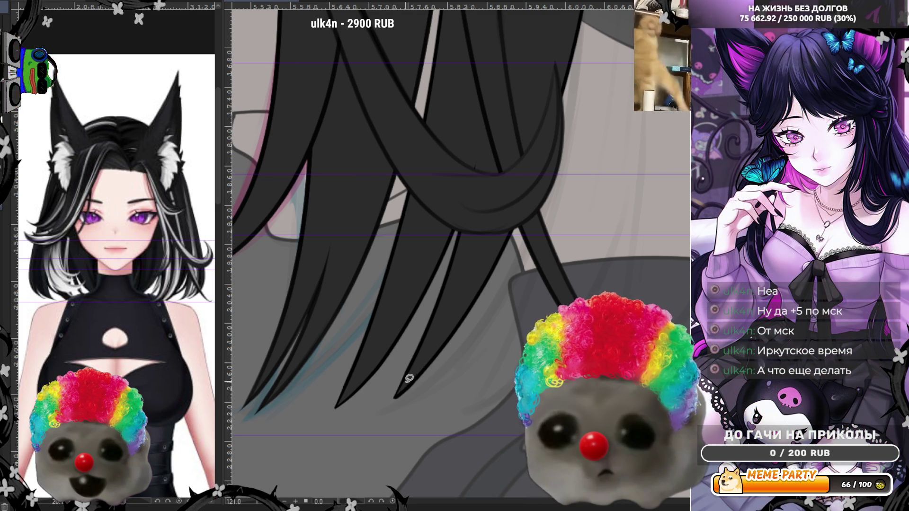
Step: Mirror the view onto the lower hair and undo the highlight along the hair edge
key("h")
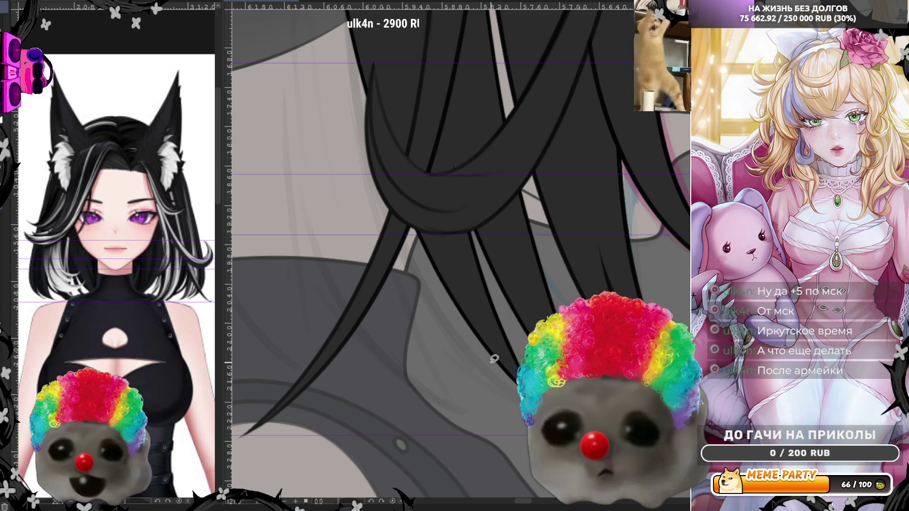
left_click_drag(543, 258, 450, 258)
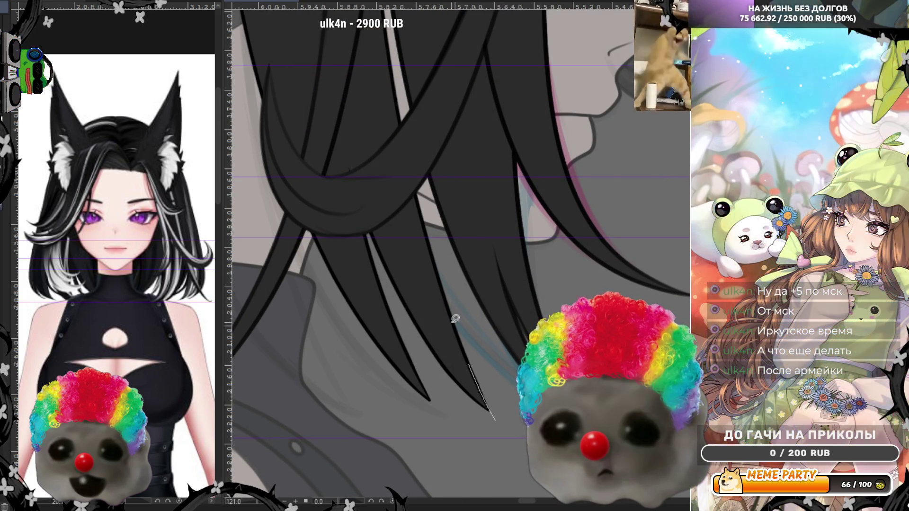
key("ctrl+z")
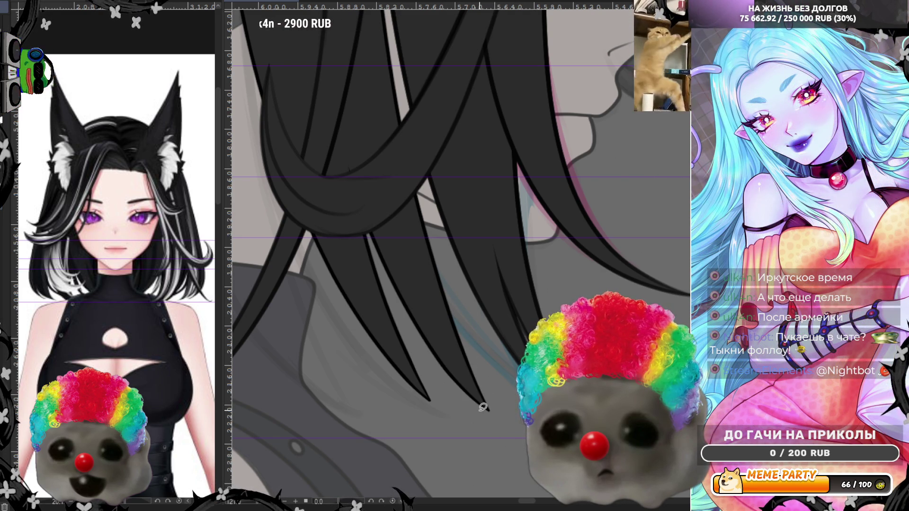
scroll(379, 284, "down", 2)
scroll(379, 284, "down", 2)
scroll(378, 284, "down", 2)
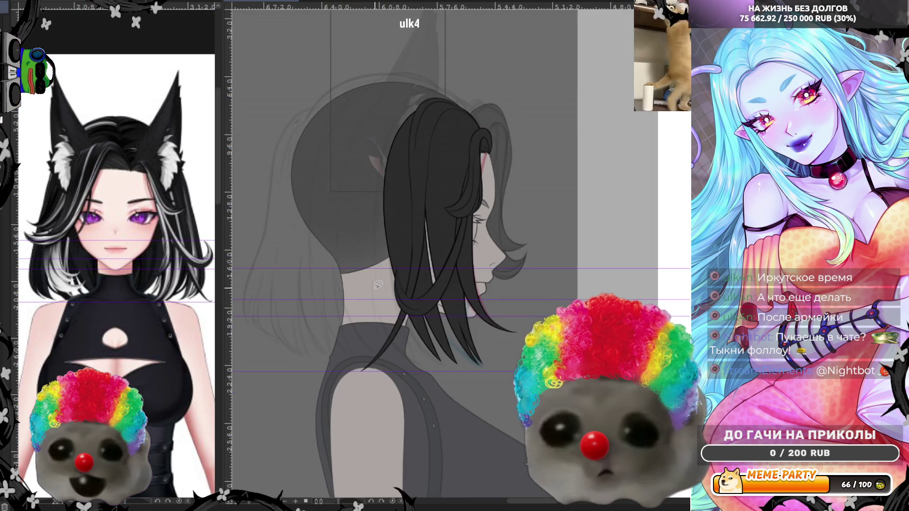
scroll(379, 284, "up", 1)
scroll(378, 284, "up", 1)
scroll(378, 284, "up", 1)
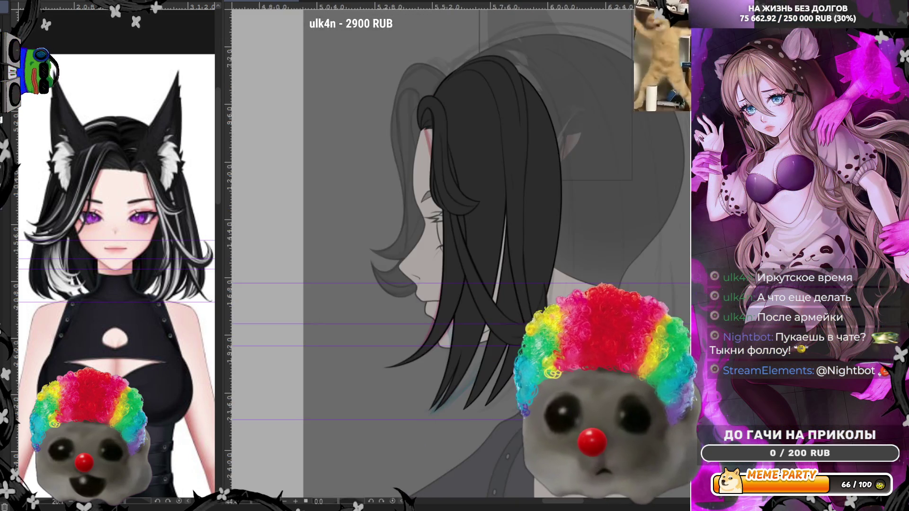
scroll(540, 213, "down", 1)
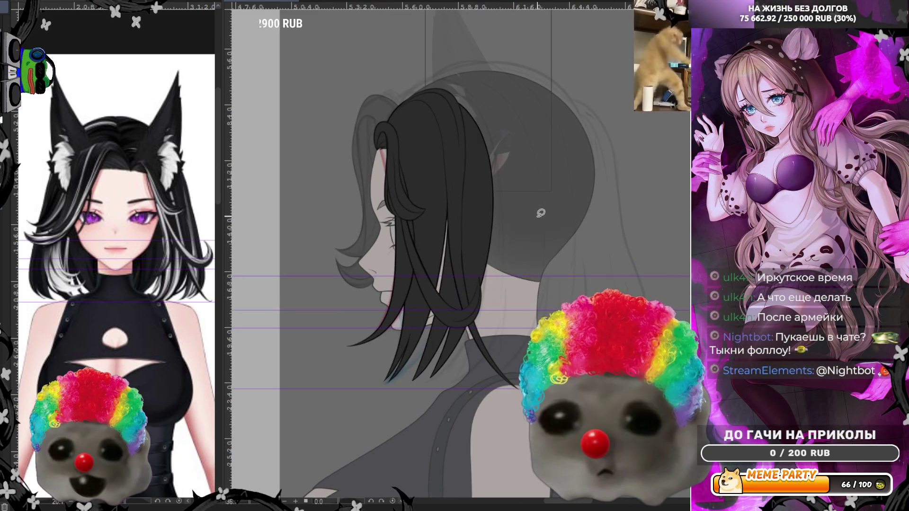
scroll(589, 327, "up", 1)
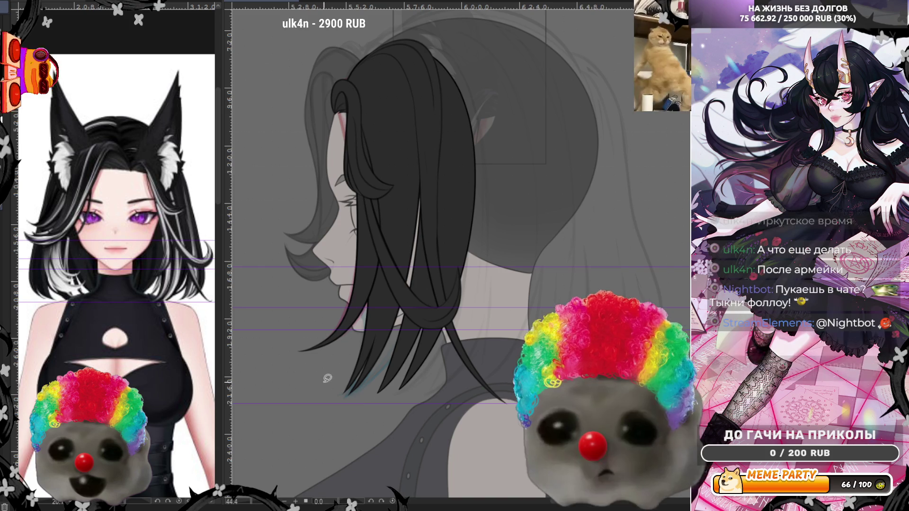
scroll(600, 267, "down", 2)
scroll(600, 267, "down", 2)
scroll(599, 267, "up", 1)
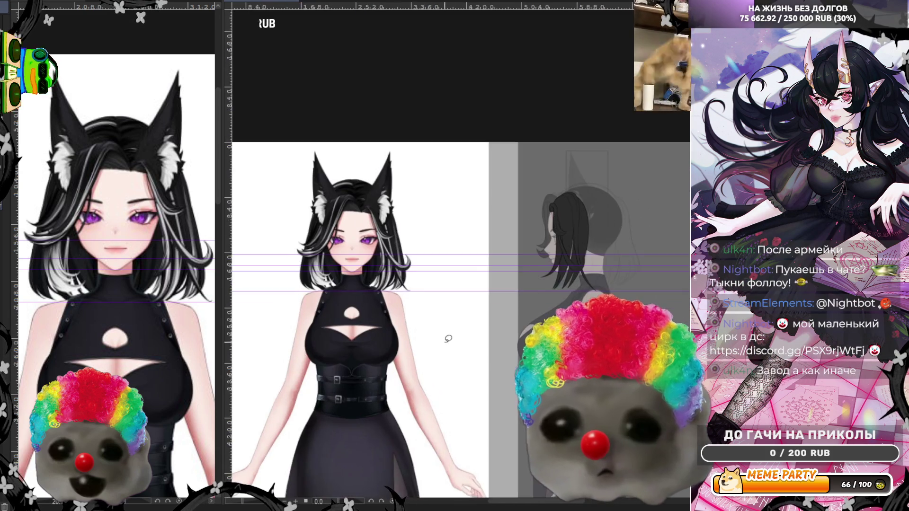
scroll(558, 299, "up", 1)
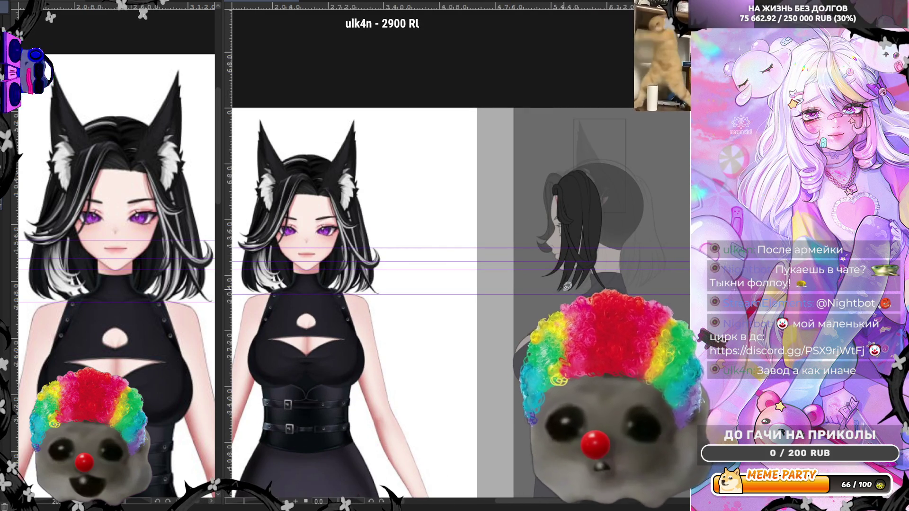
scroll(559, 300, "up", 2)
scroll(556, 254, "up", 2)
scroll(556, 253, "up", 1)
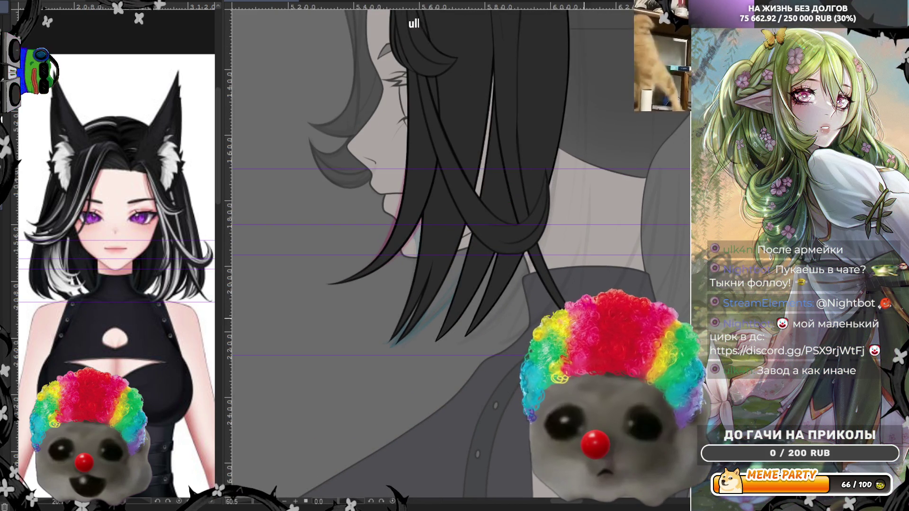
scroll(538, 268, "down", 2)
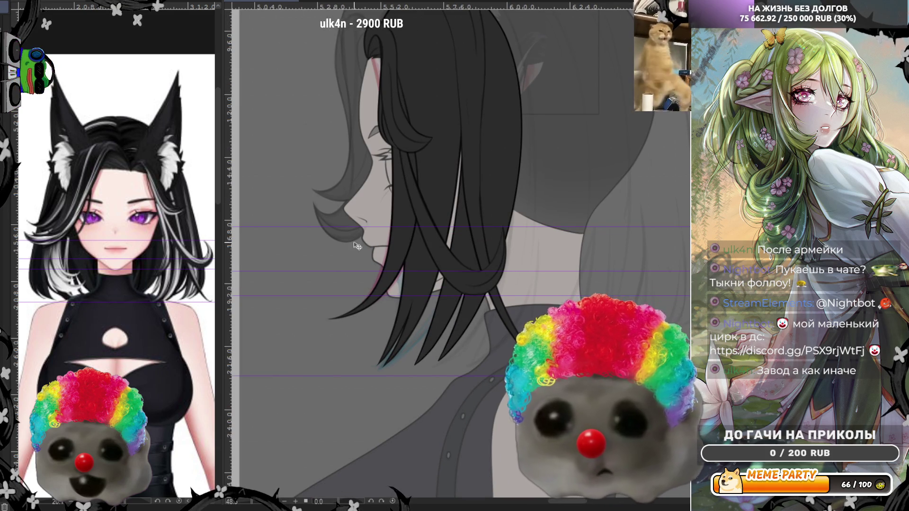
scroll(440, 235, "up", 1)
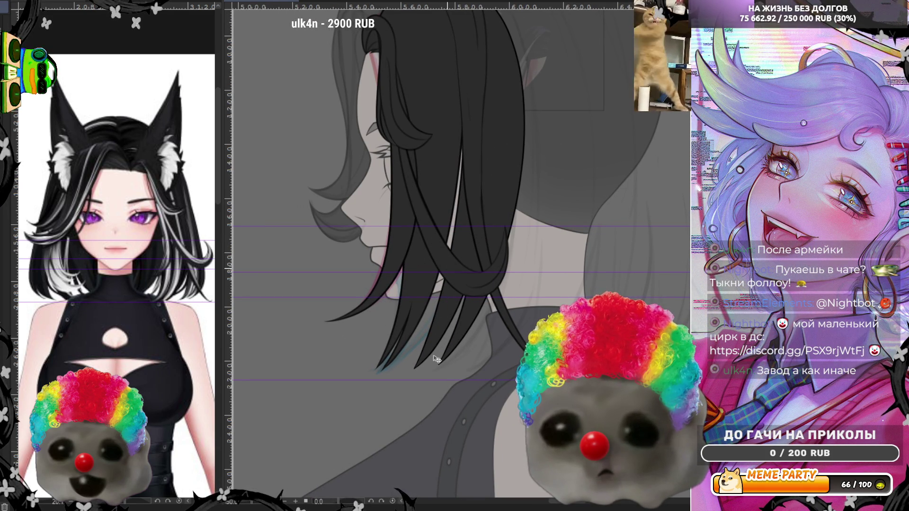
Step: Step back and forth through the lower strand edits and settle on a version
key("ctrl+z")
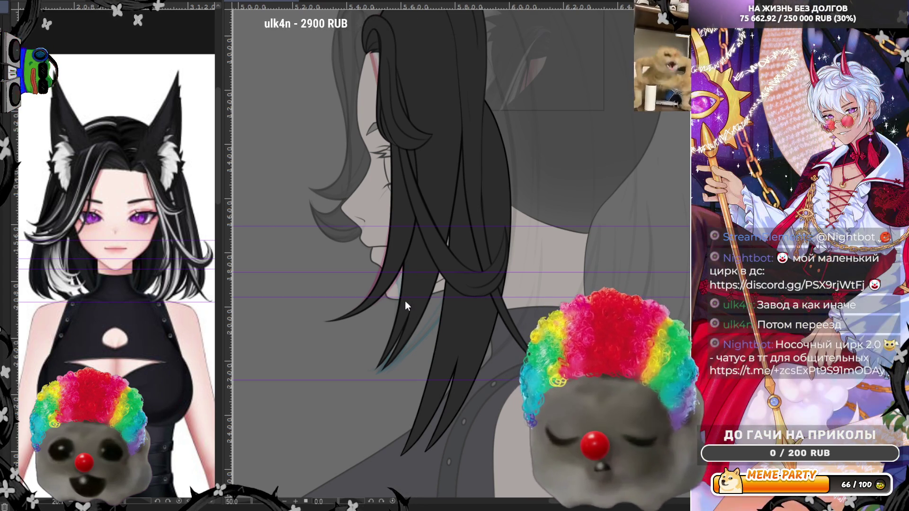
key("ctrl+z")
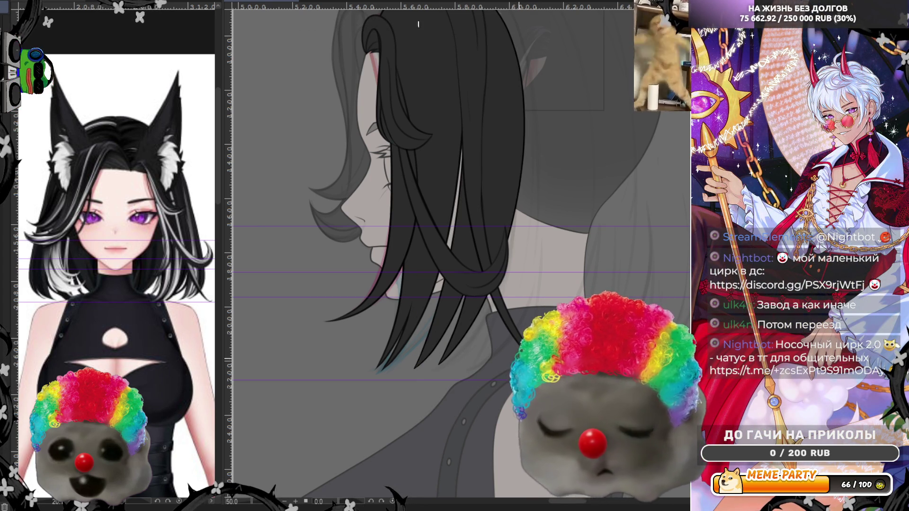
key("ctrl+z")
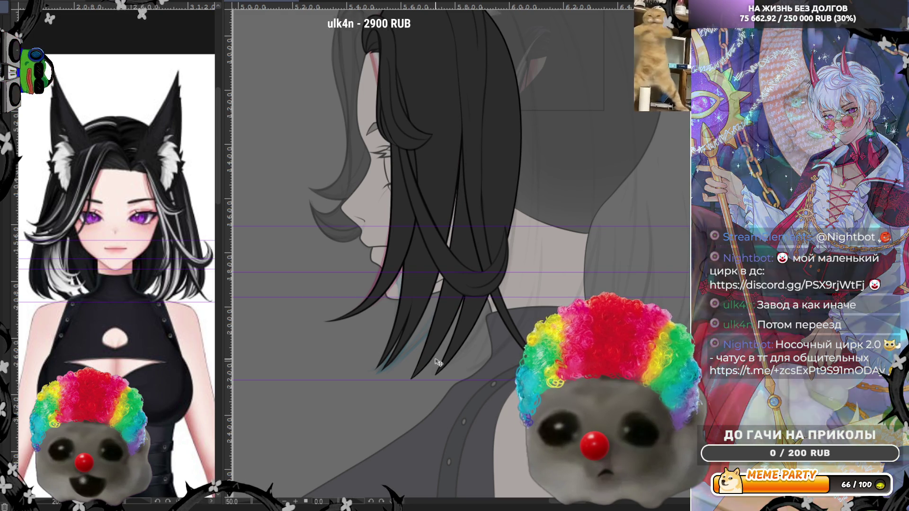
key("ctrl+z")
key("ctrl+y")
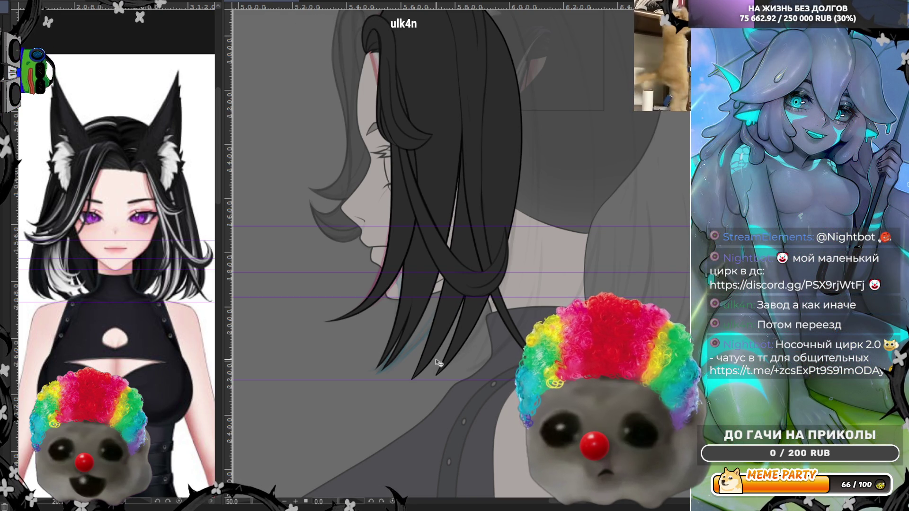
scroll(439, 362, "down", 1)
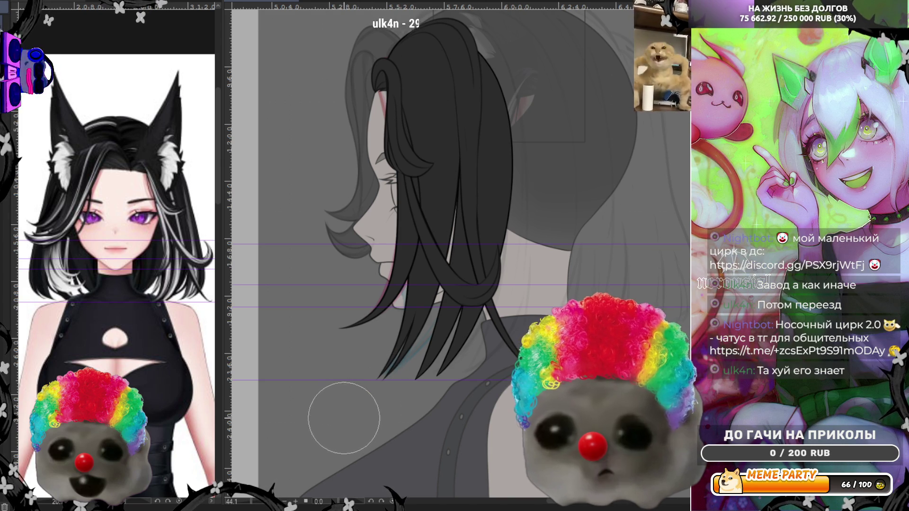
scroll(507, 92, "up", 2)
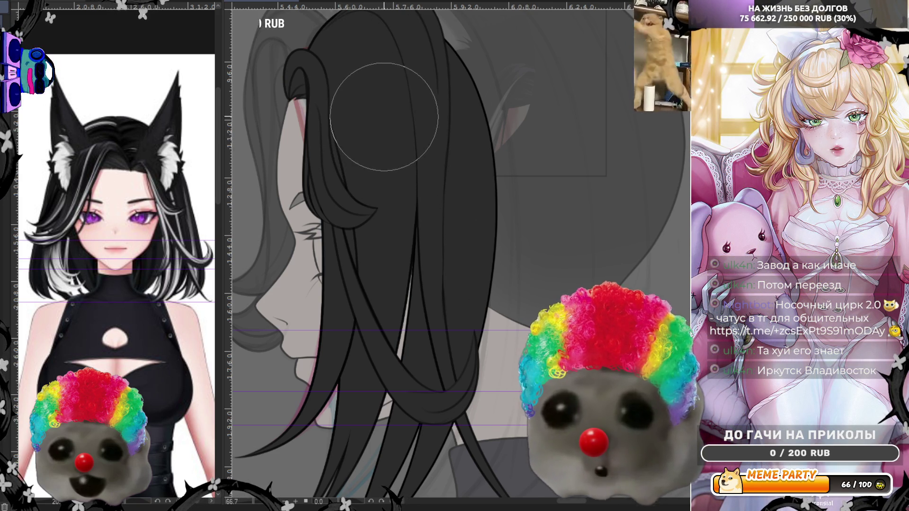
Step: Zoom out and mirror the view to check the hair proportions
key("ctrl+minus")
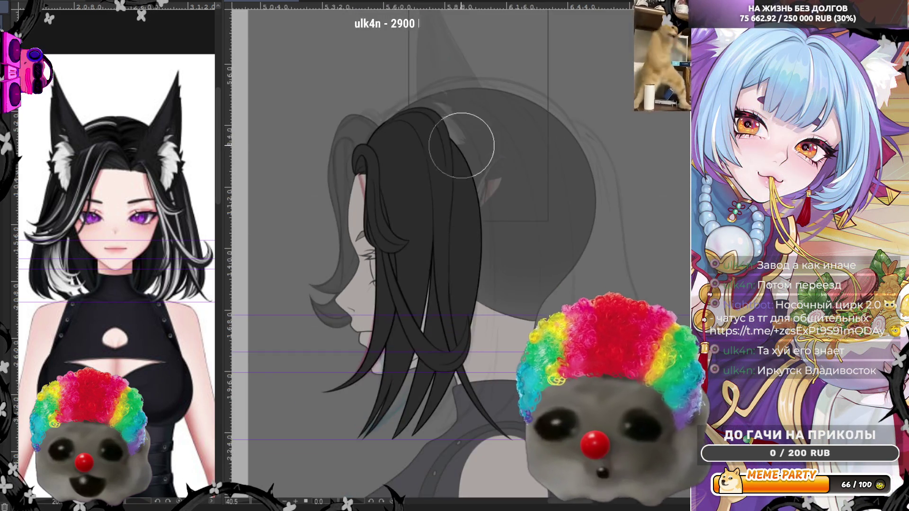
scroll(461, 145, "up", 2)
scroll(466, 132, "up", 1)
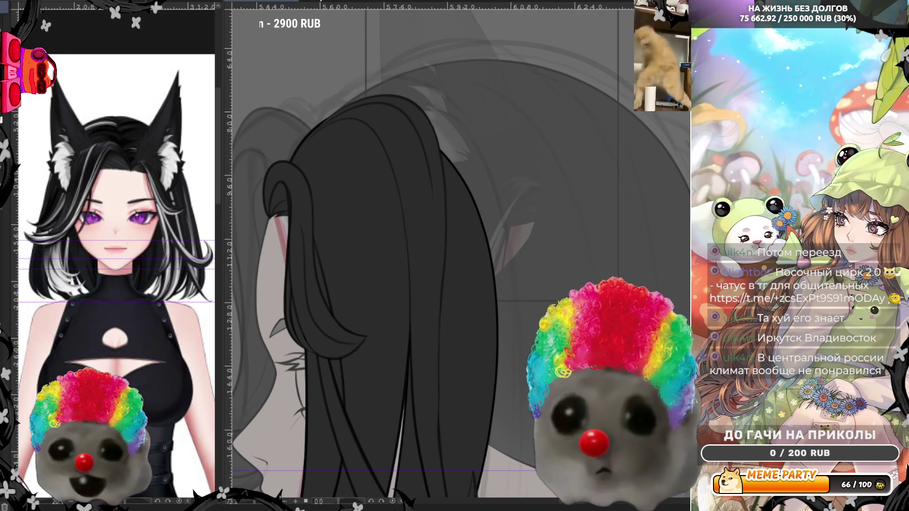
key("h")
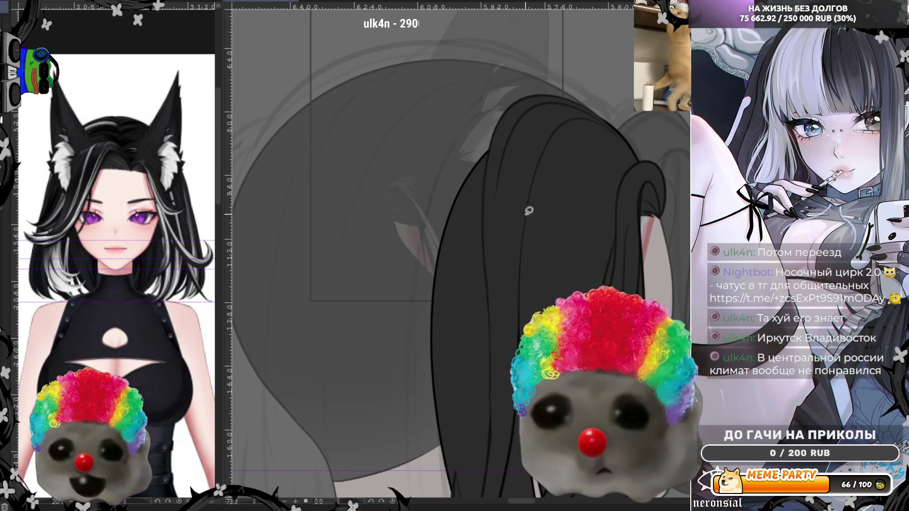
scroll(441, 173, "down", 1)
scroll(442, 172, "down", 1)
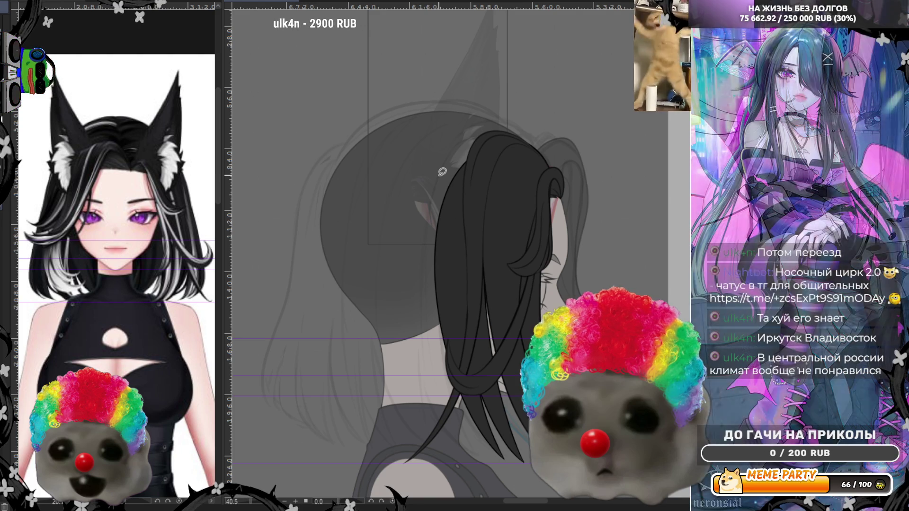
scroll(496, 379, "up", 2)
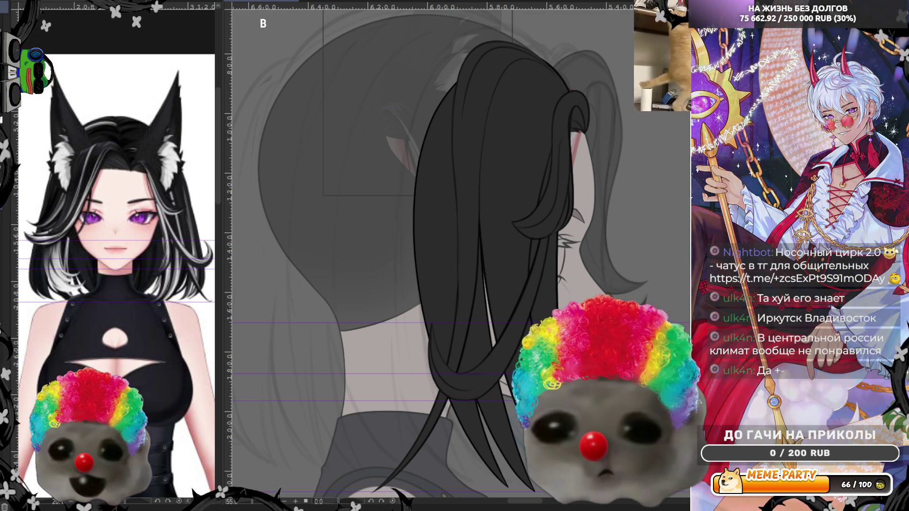
scroll(533, 214, "down", 1)
scroll(532, 214, "down", 1)
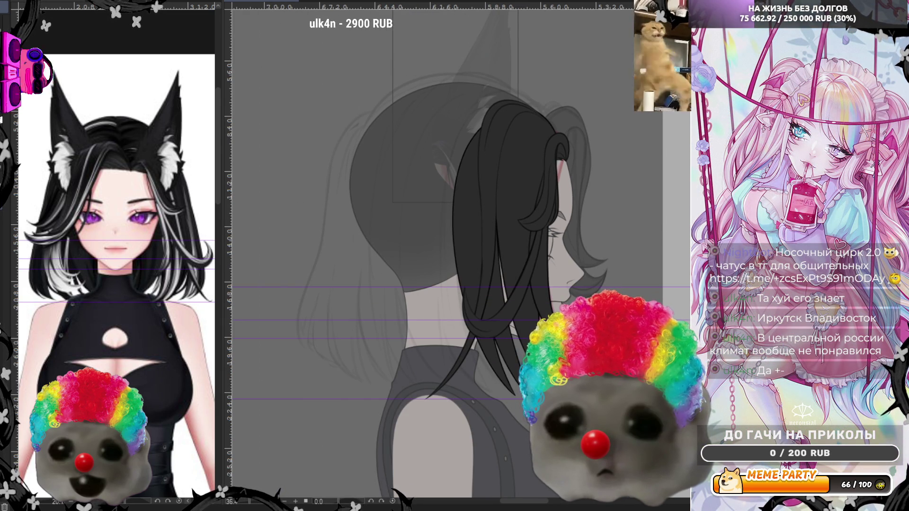
left_click_drag(514, 289, 460, 274)
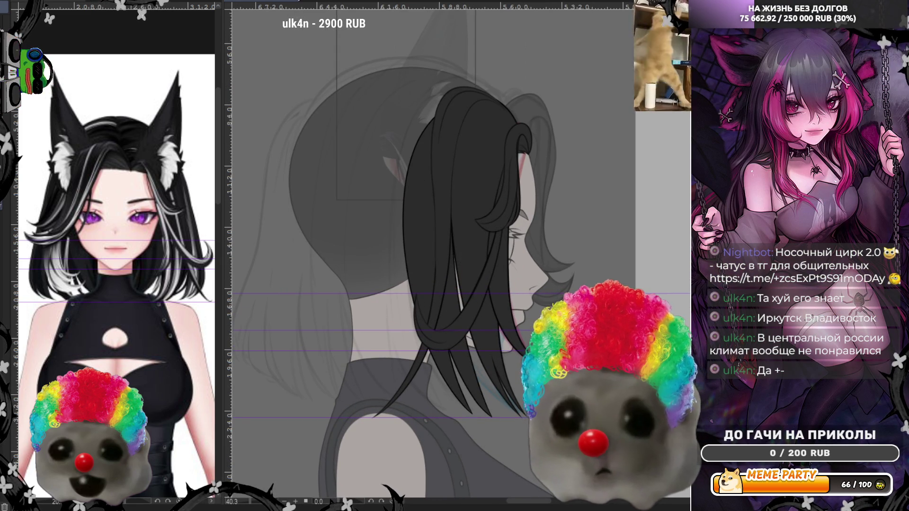
key("h")
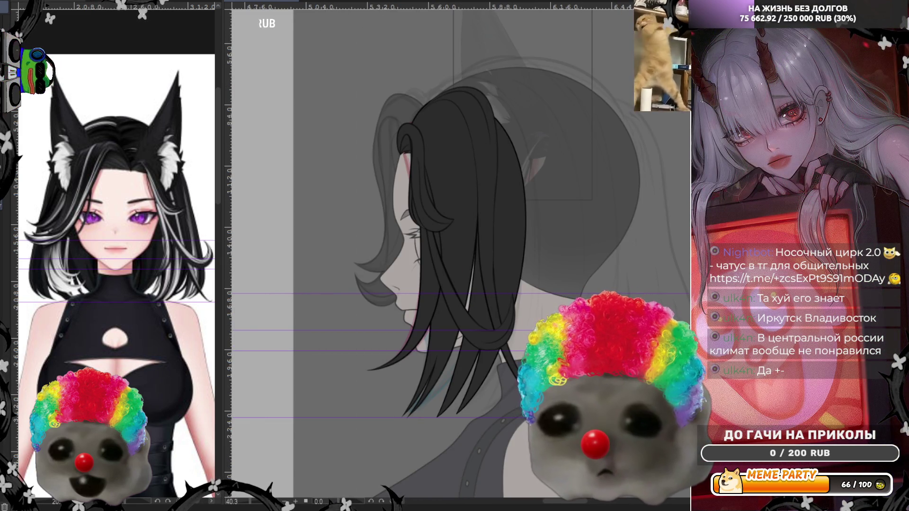
scroll(536, 212, "down", 1)
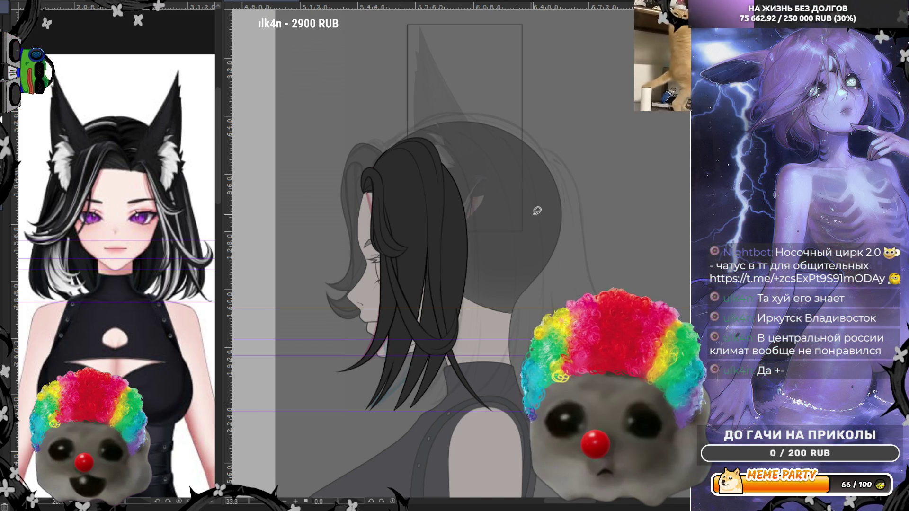
scroll(669, 271, "up", 1)
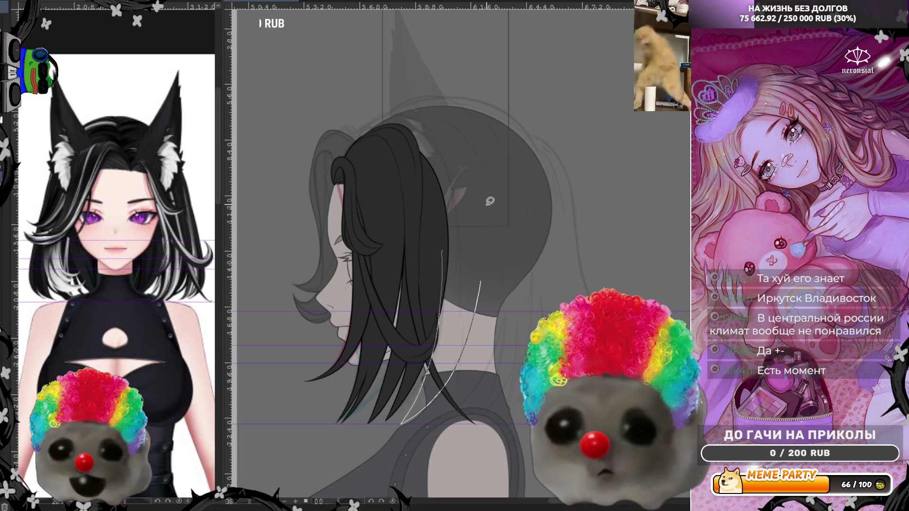
Step: Trial dark lasso fills over the back hair from the crown down, undoing the misfitting ones
left_click_drag(428, 108, 461, 141)
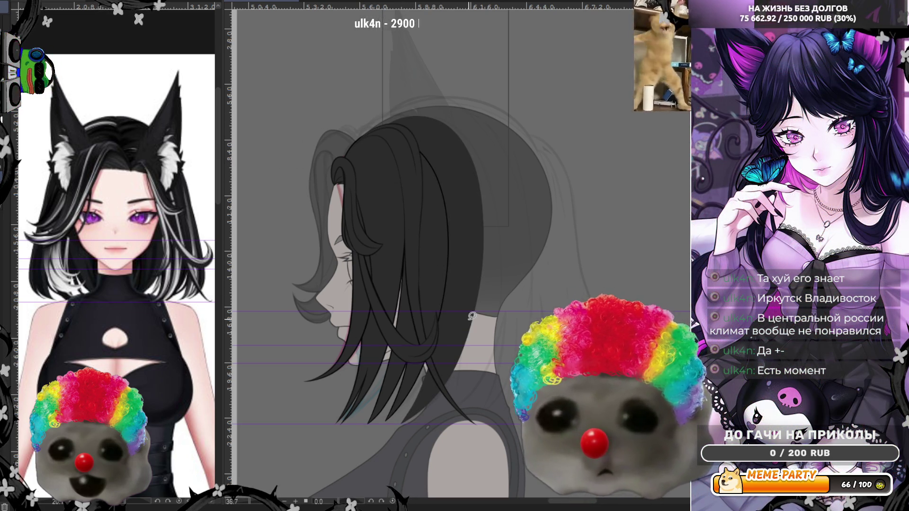
mouse_move(473, 312)
left_mouse_down()
mouse_move(529, 214)
mouse_move(449, 153)
left_mouse_up()
key("ctrl+z")
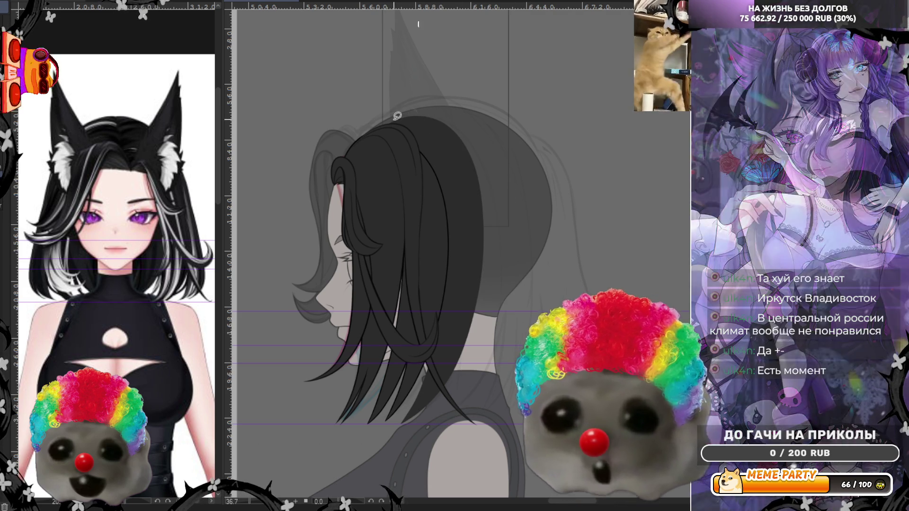
mouse_move(474, 94)
left_mouse_down()
mouse_move(548, 209)
mouse_move(472, 391)
left_mouse_up()
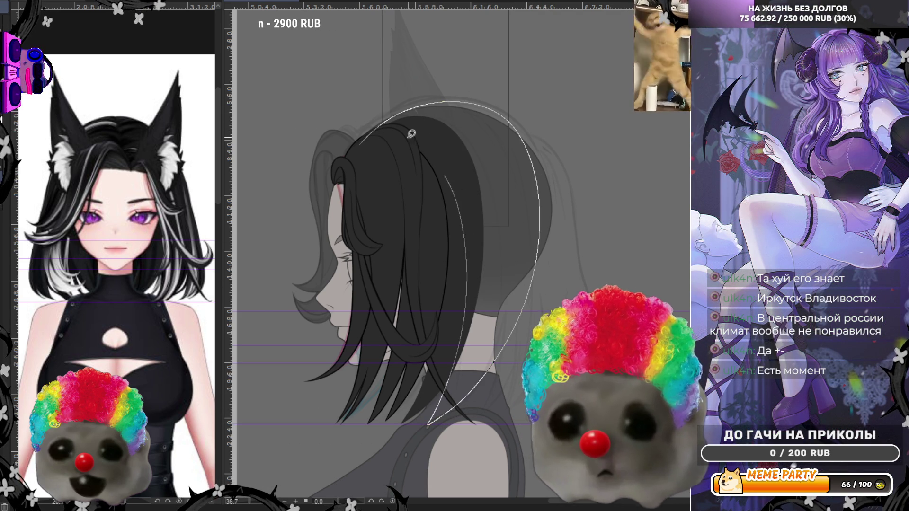
left_click_drag(428, 423, 383, 145)
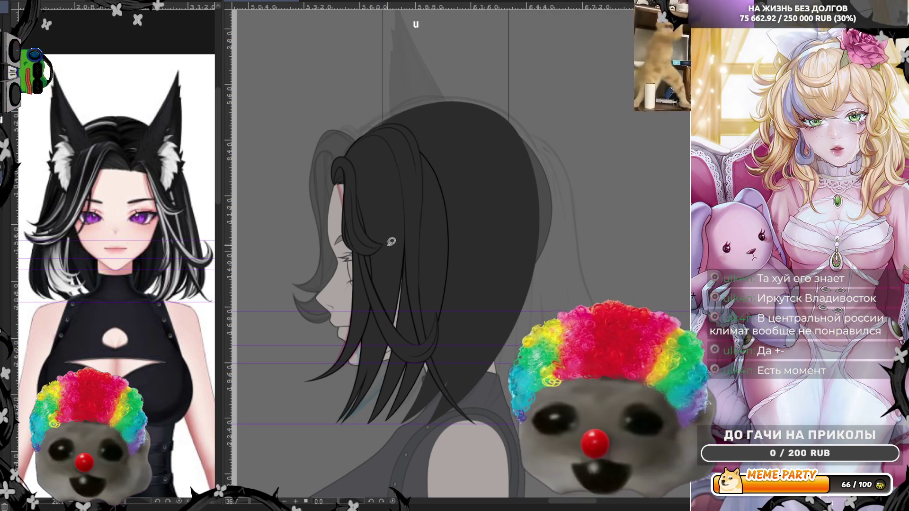
key("ctrl+z")
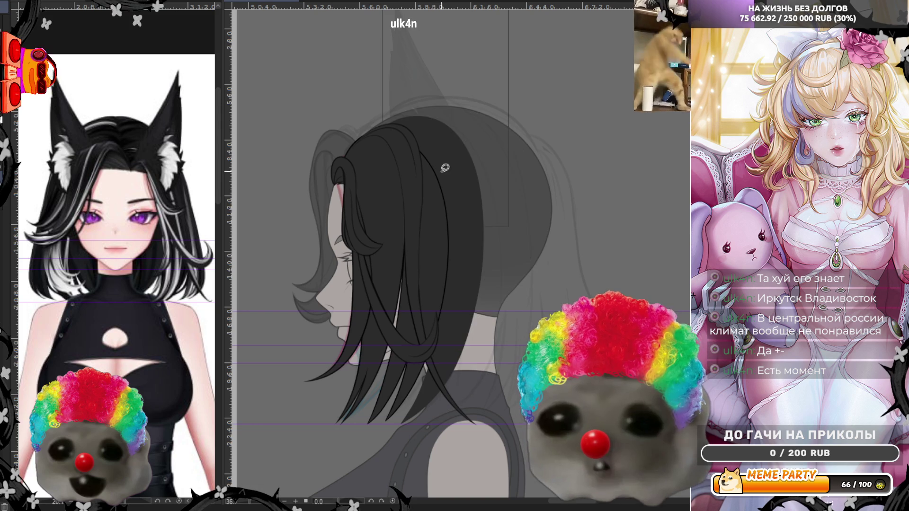
Step: Retrace and fill the back hair dark, then check it in mirrored view
left_click_drag(366, 136, 449, 393)
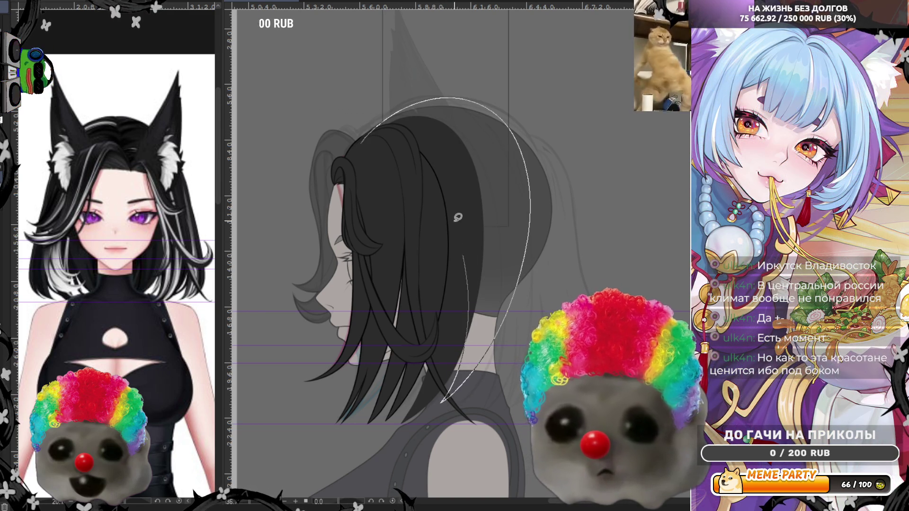
left_click_drag(449, 393, 446, 200)
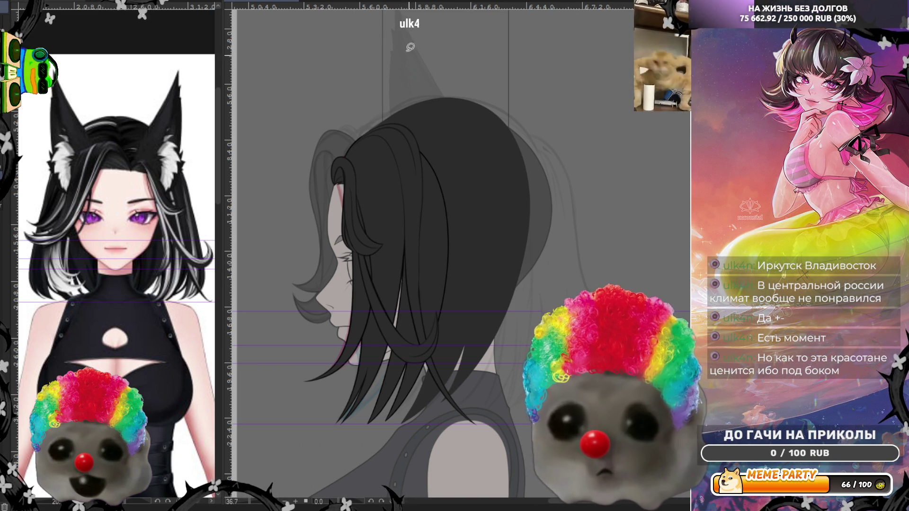
key("m")
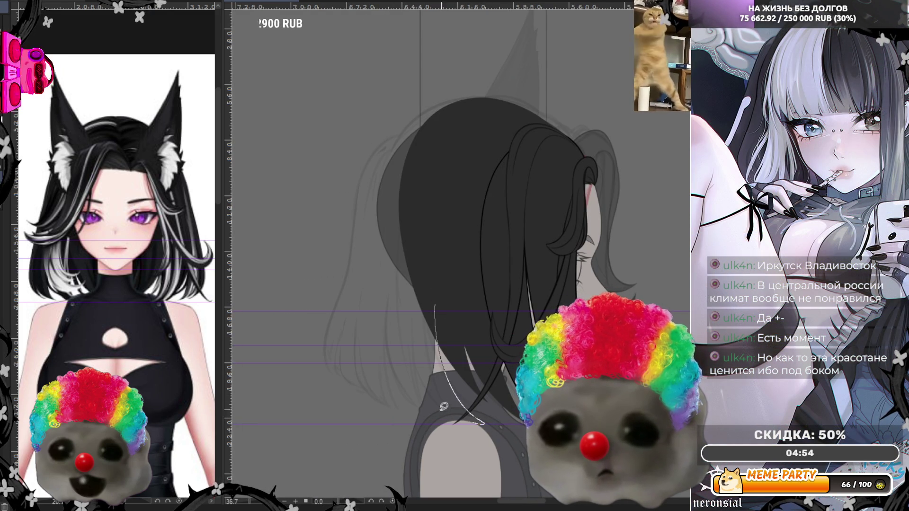
Step: Trial curved white highlight strokes running down toward the shoulder, undoing each
key("ctrl+z")
left_click_drag(432, 252, 486, 424)
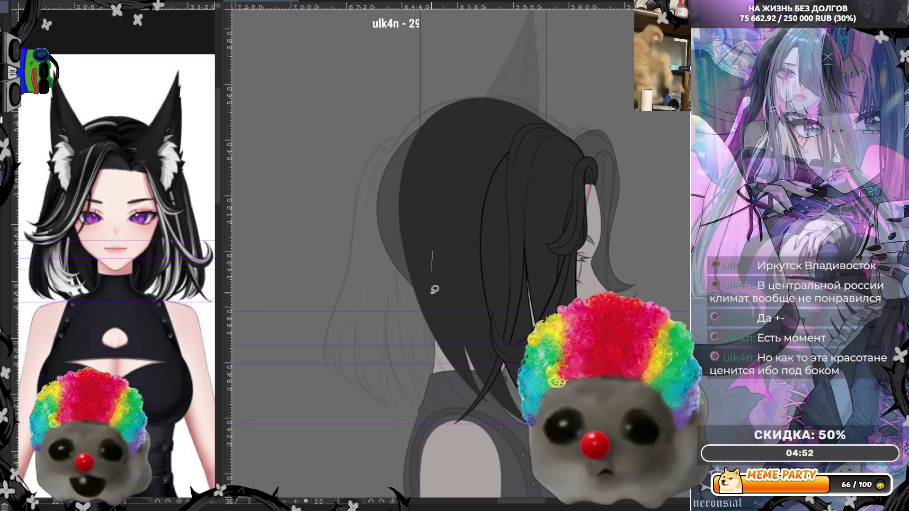
key("ctrl+z")
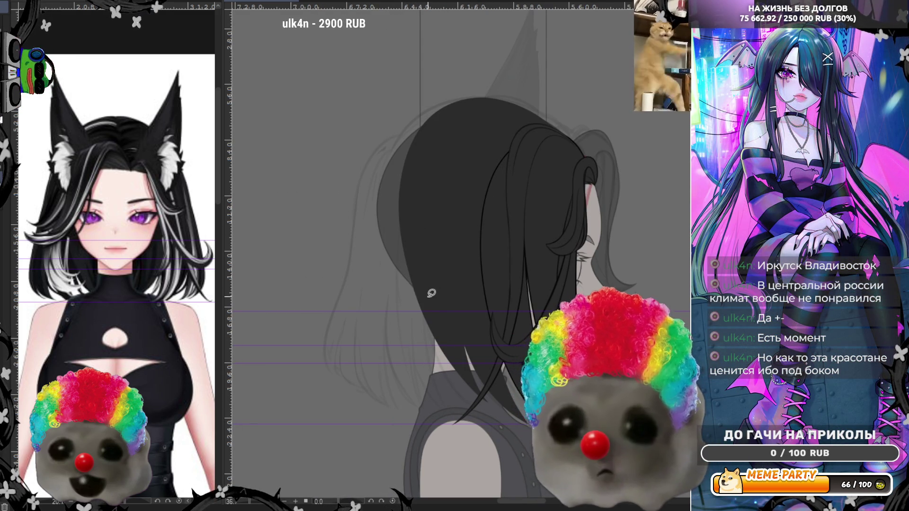
left_click_drag(427, 220, 424, 302)
left_click_drag(438, 347, 492, 420)
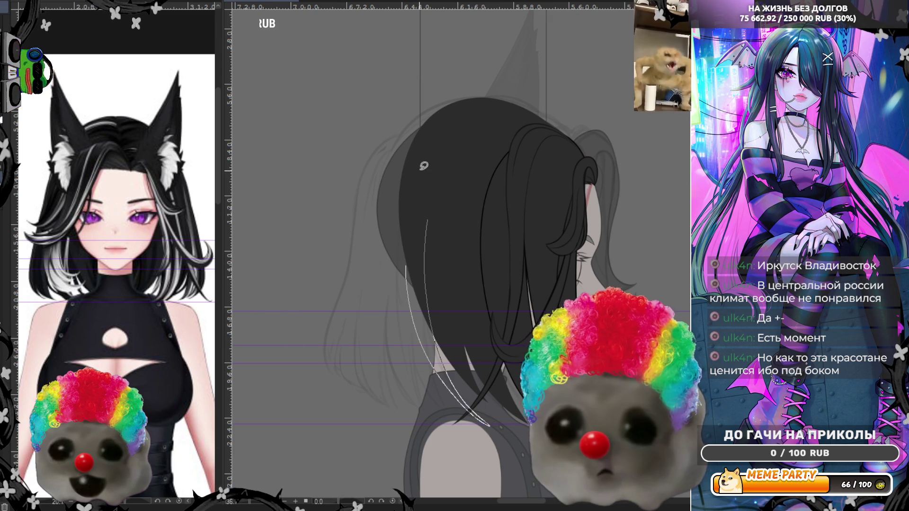
key("ctrl+z")
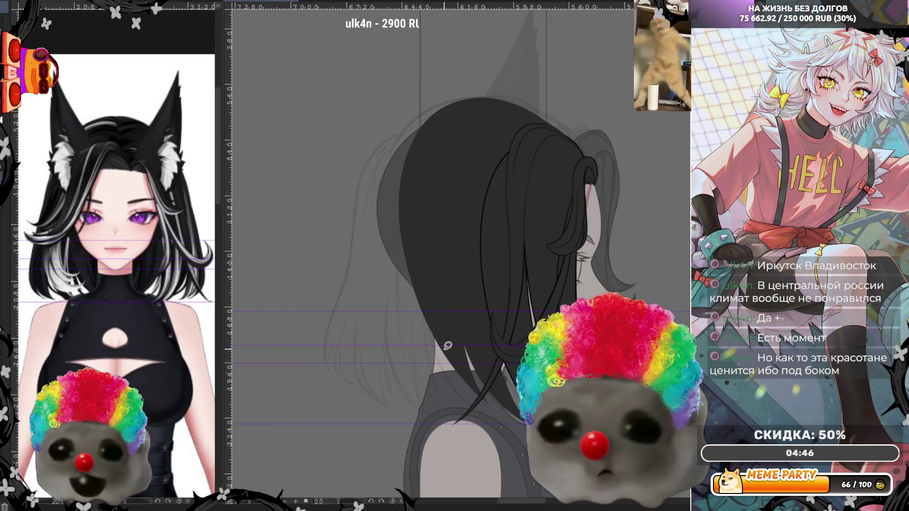
key("ctrl+z")
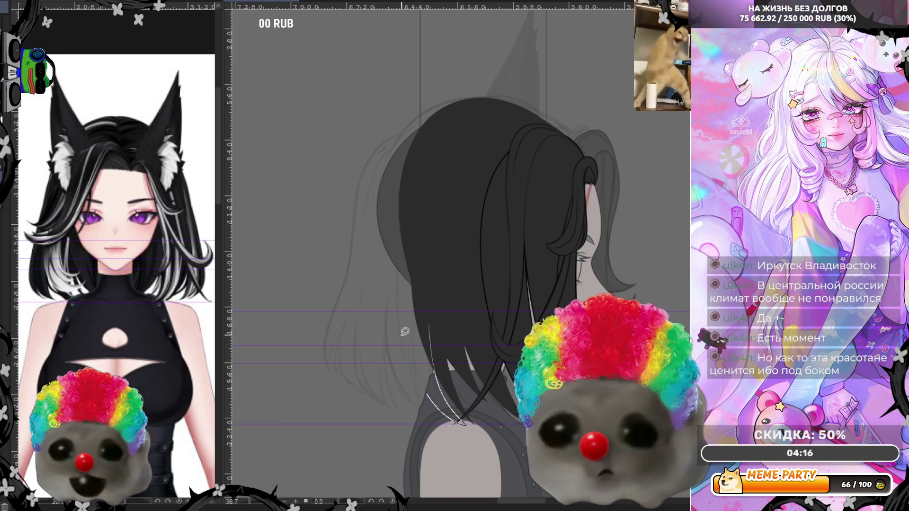
Step: Trial thin highlight strands down the hair and one along the left edge, undoing each
left_click_drag(437, 369, 460, 424)
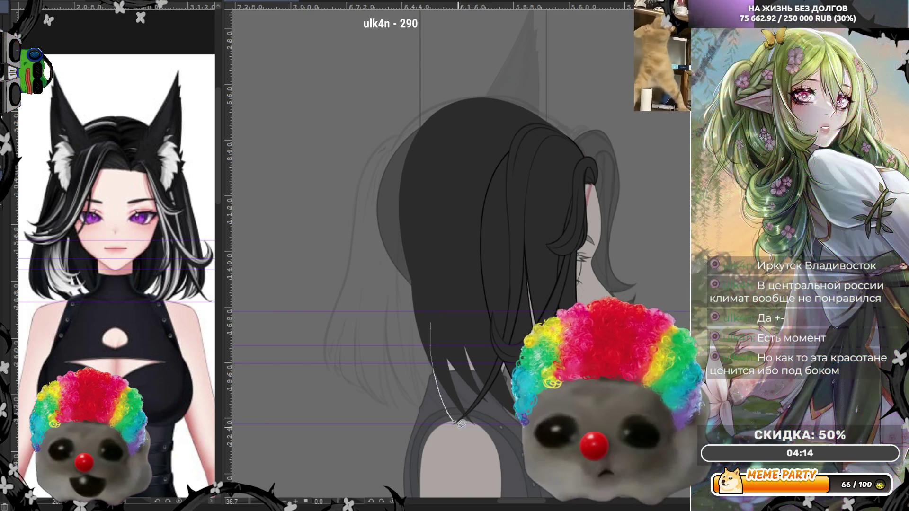
key("ctrl+z")
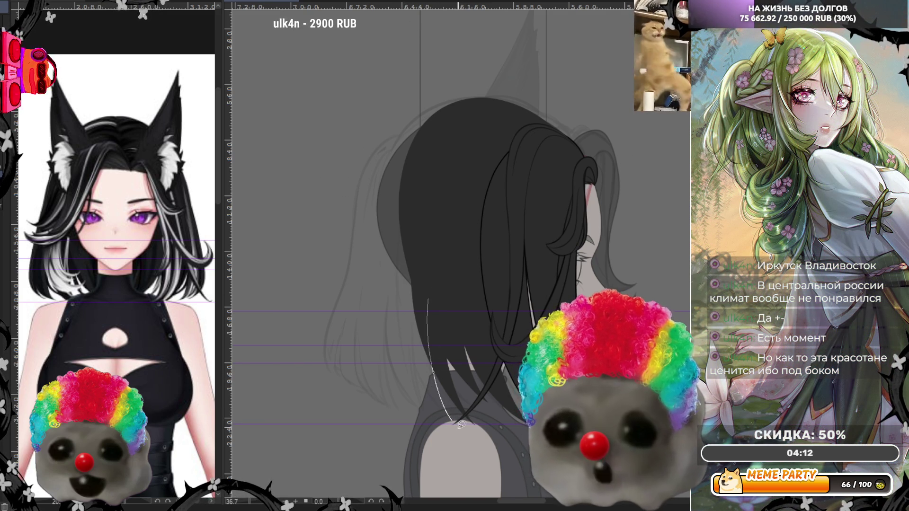
key("ctrl+z")
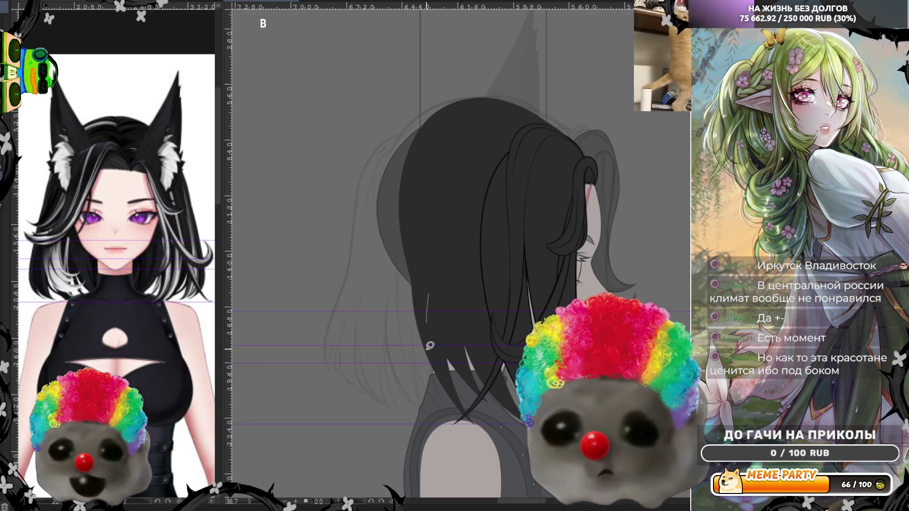
left_click_drag(430, 346, 446, 413)
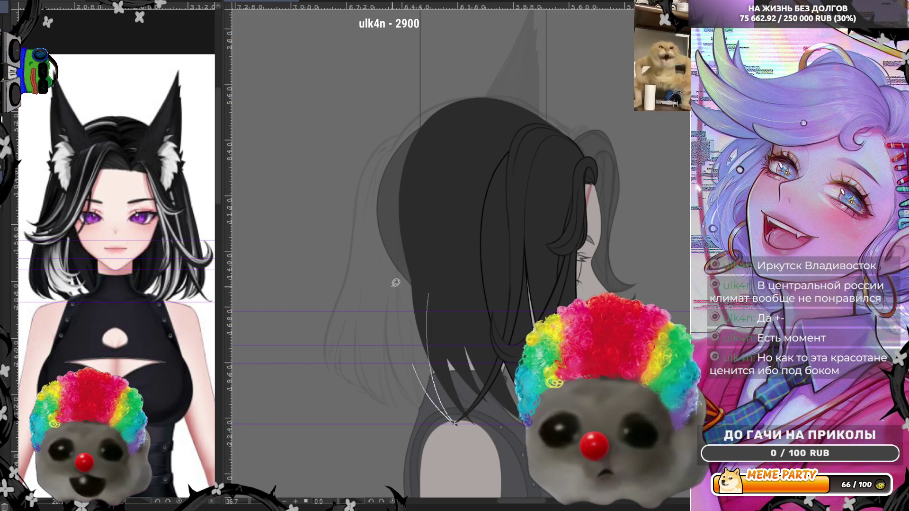
key("ctrl+z")
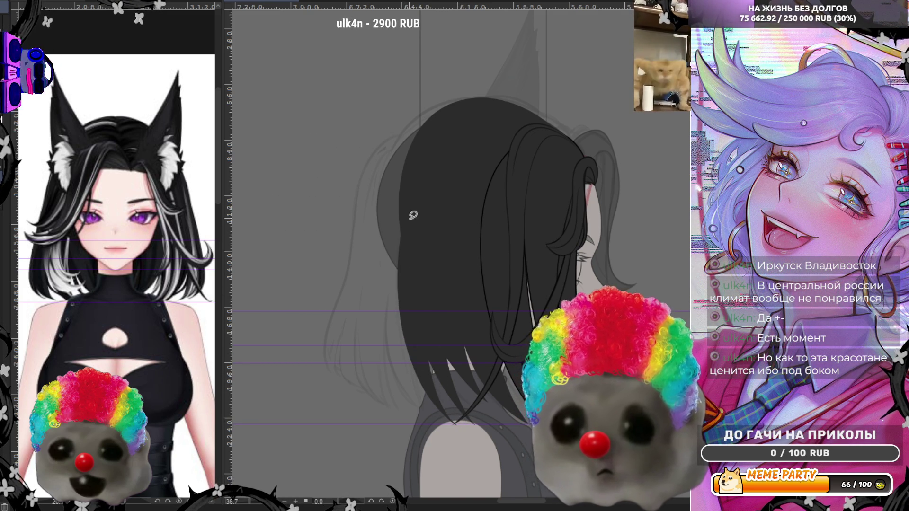
left_click_drag(434, 317, 455, 420)
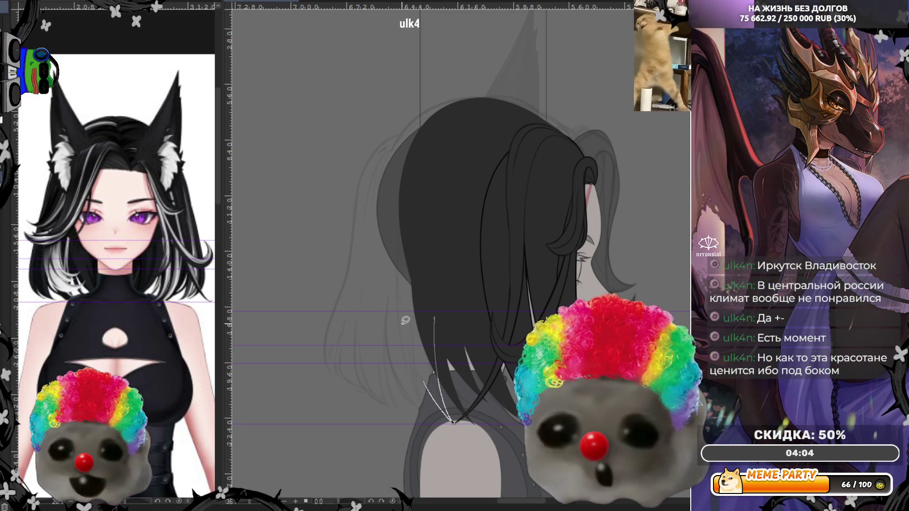
key("ctrl+z")
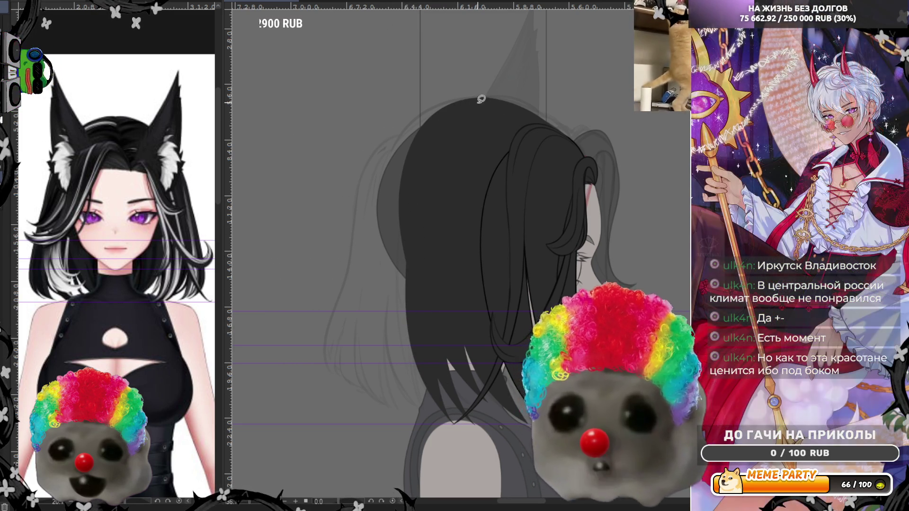
left_click_drag(477, 104, 381, 291)
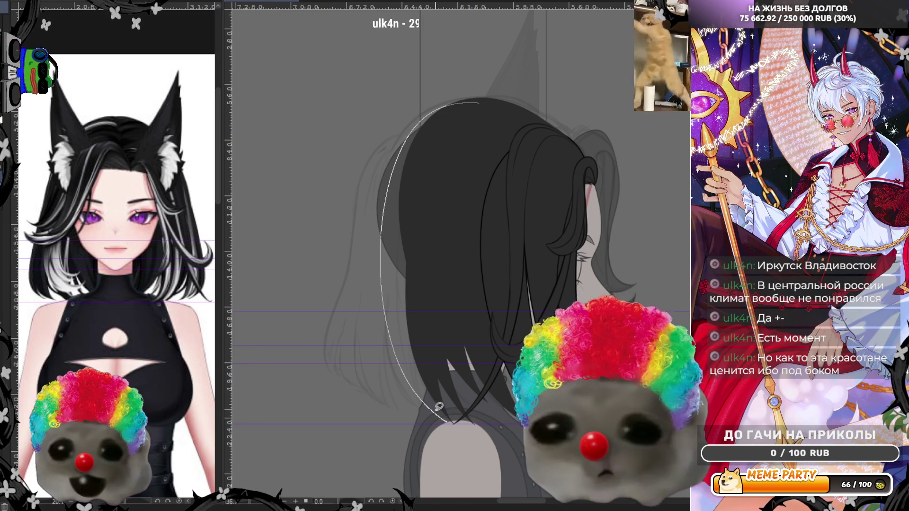
key("ctrl+z")
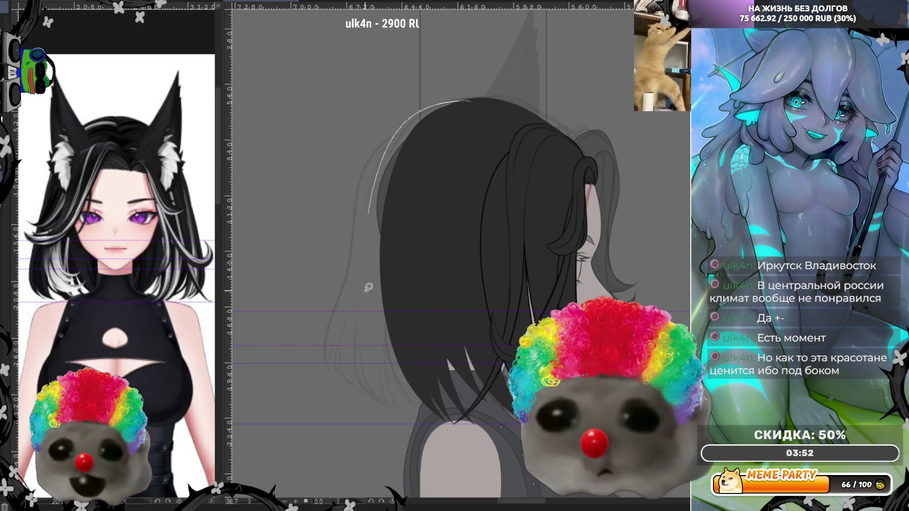
Step: Discard a trial dark fill on the left side and trace a thin white line along the hair's left outline
left_click_drag(397, 129, 424, 416)
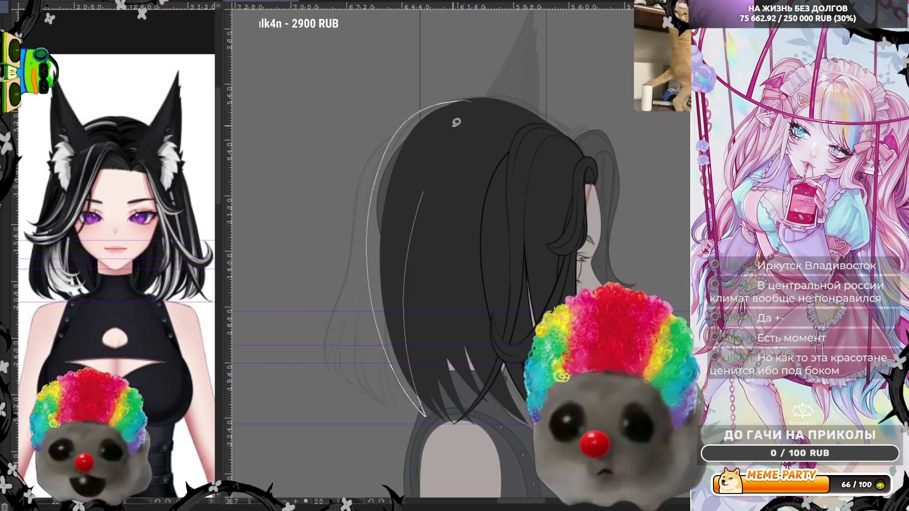
left_click_drag(402, 276, 474, 112)
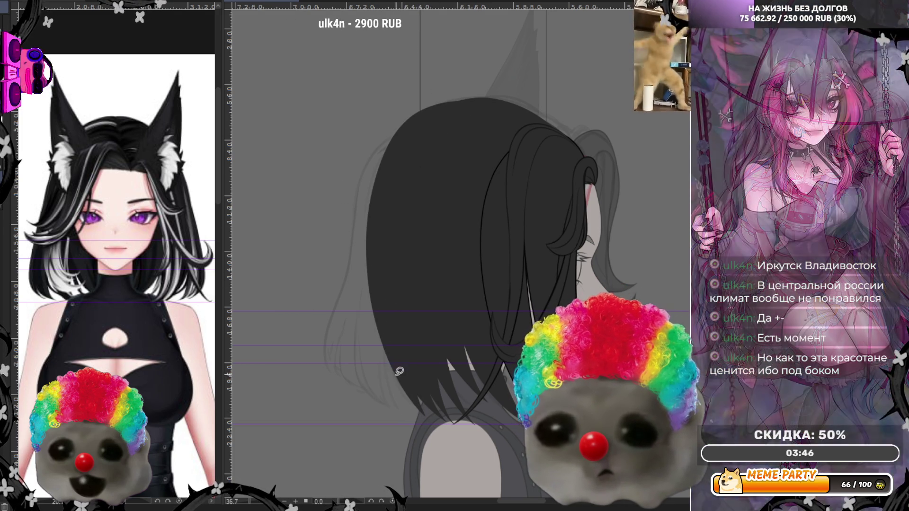
key("ctrl+z")
key("ctrl+z")
key("ctrl+z")
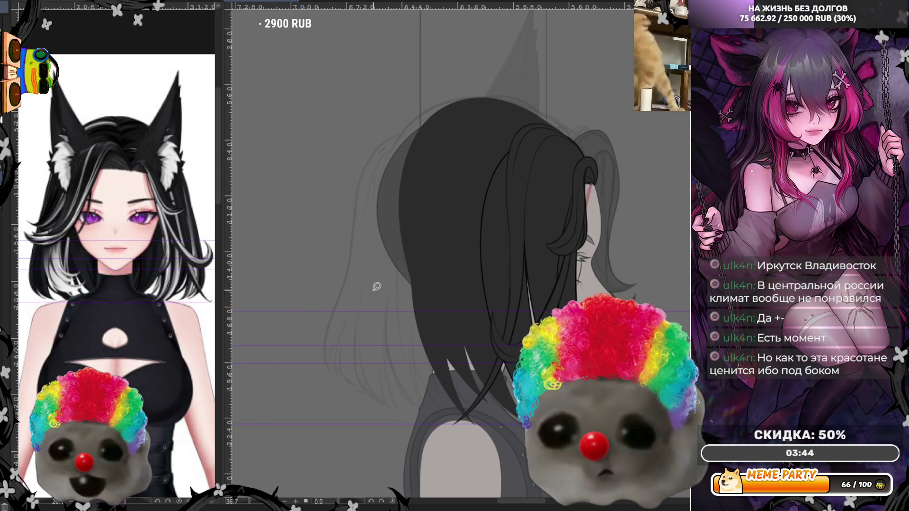
key("ctrl+z")
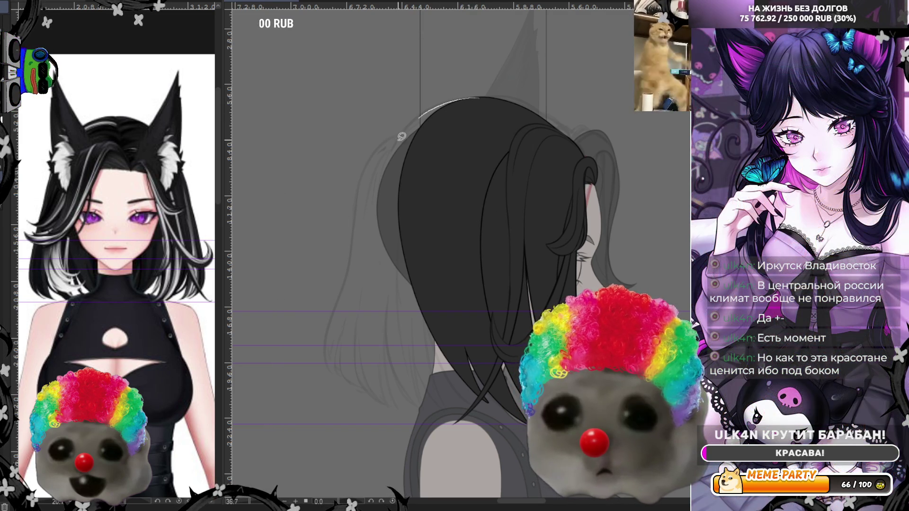
left_click_drag(474, 95, 396, 312)
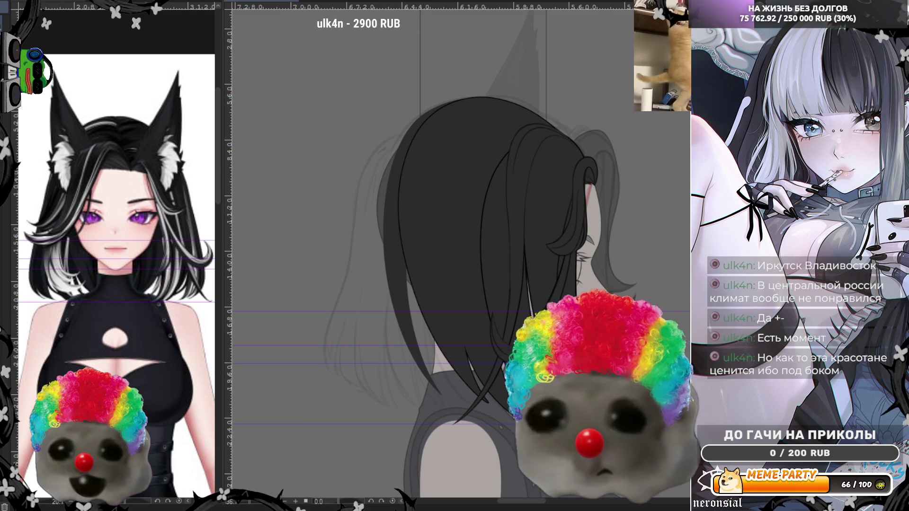
scroll(417, 369, "up", 1)
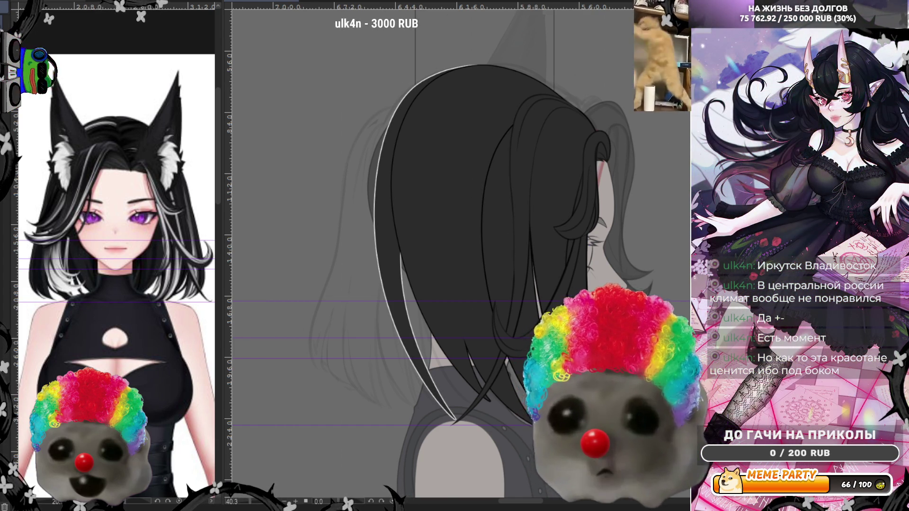
Step: Remove the left-outline line, draw a light arc at the crown and fill a new strand at the left edge
key("ctrl+z")
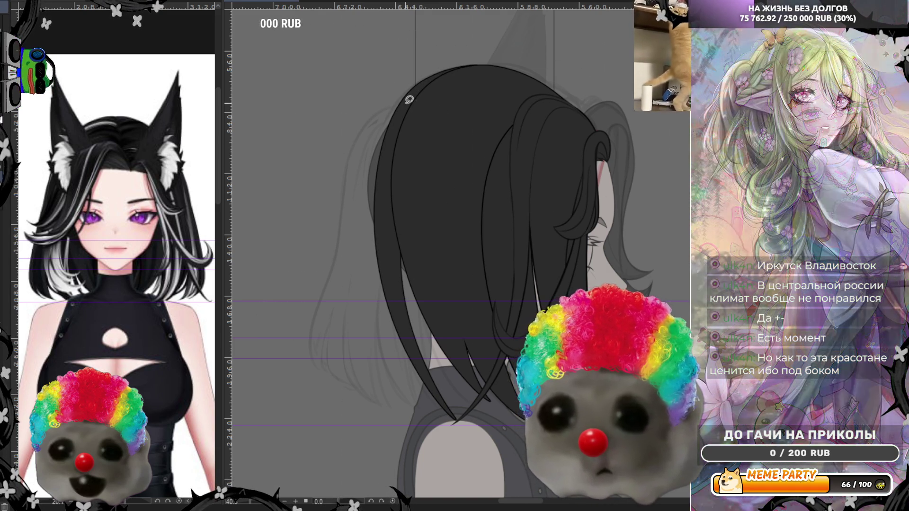
mouse_move(404, 105)
left_mouse_down()
mouse_move(358, 125)
mouse_move(326, 375)
left_mouse_up()
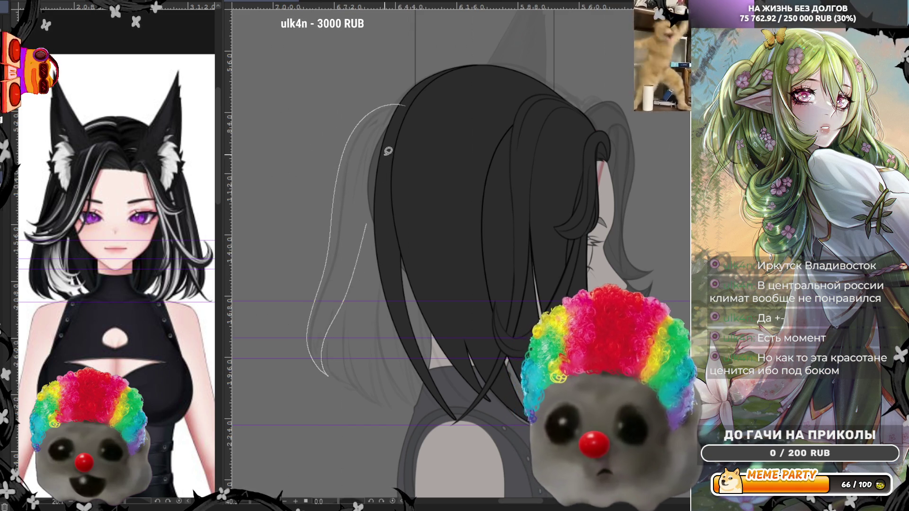
left_click_drag(323, 342, 418, 123)
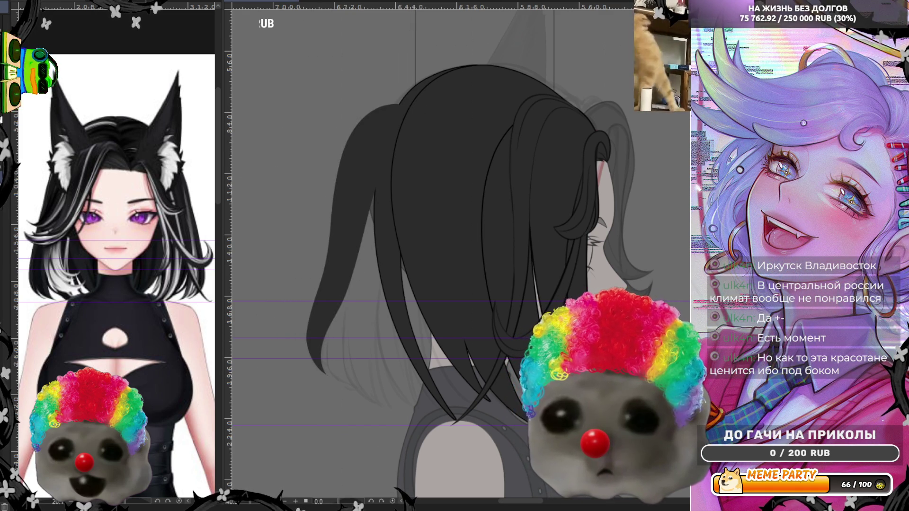
key("ctrl+d")
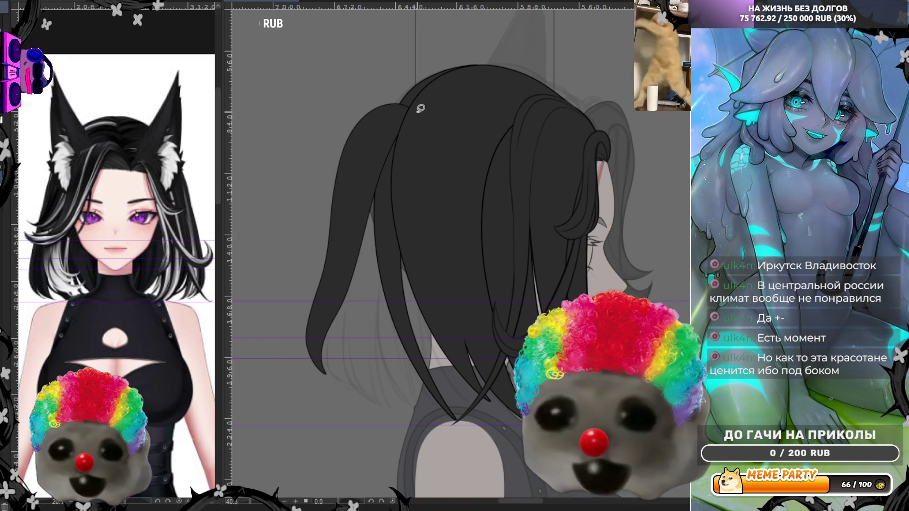
Step: Draw a white highlight down the hair's left edge and compare it with and without
left_click_drag(415, 109, 380, 398)
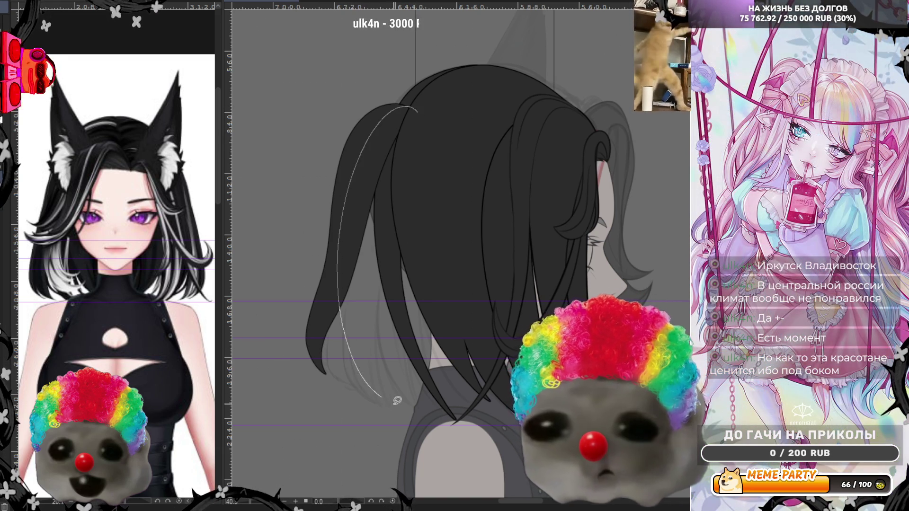
key("ctrl+z")
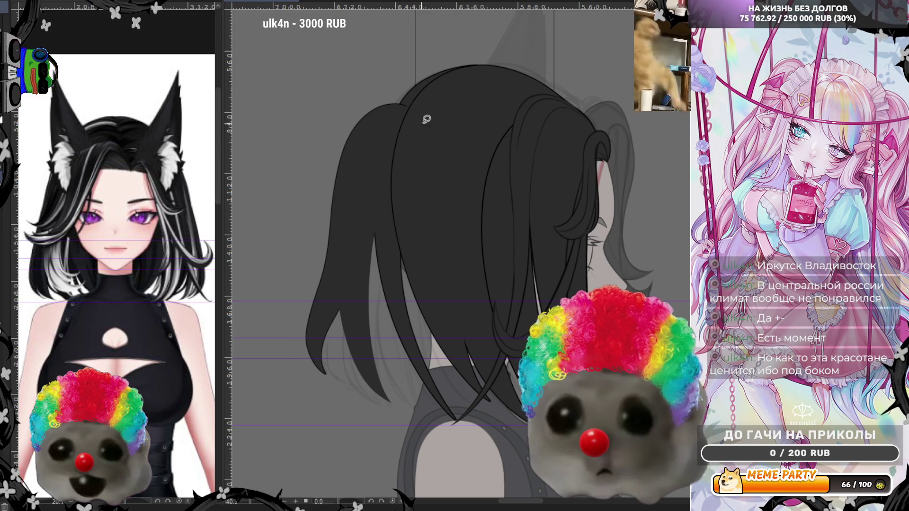
key("ctrl+y")
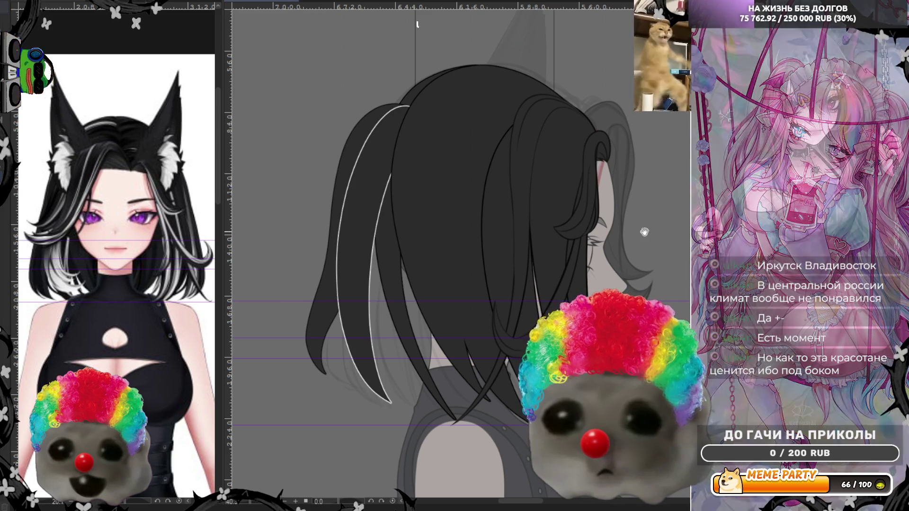
key("ctrl+z")
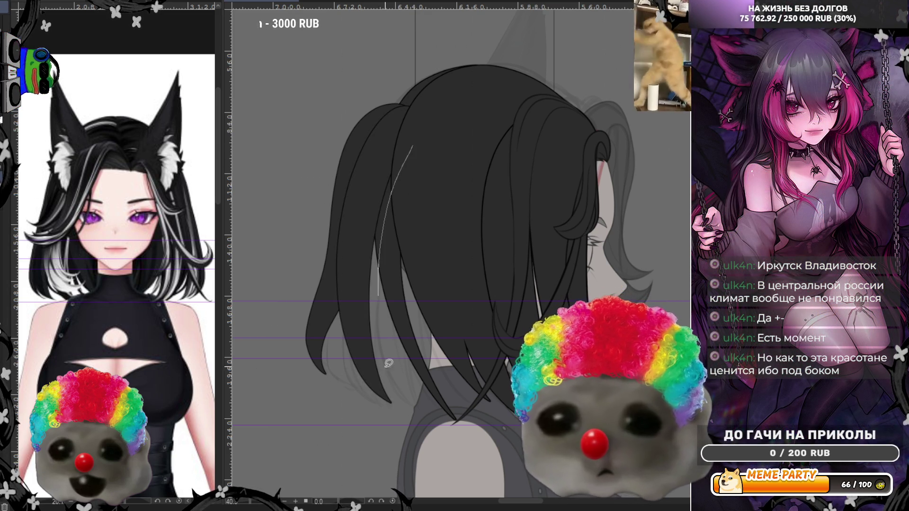
key("ctrl+y")
key("ctrl+z")
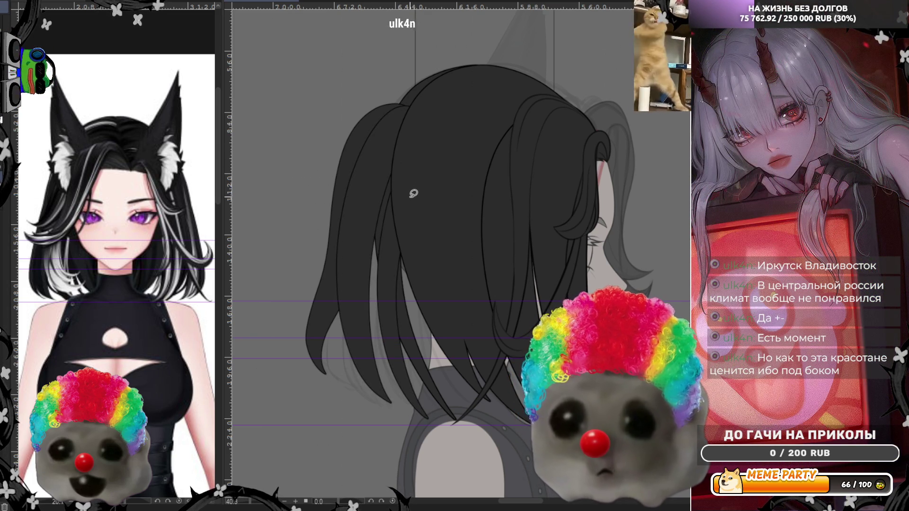
key("ctrl+y")
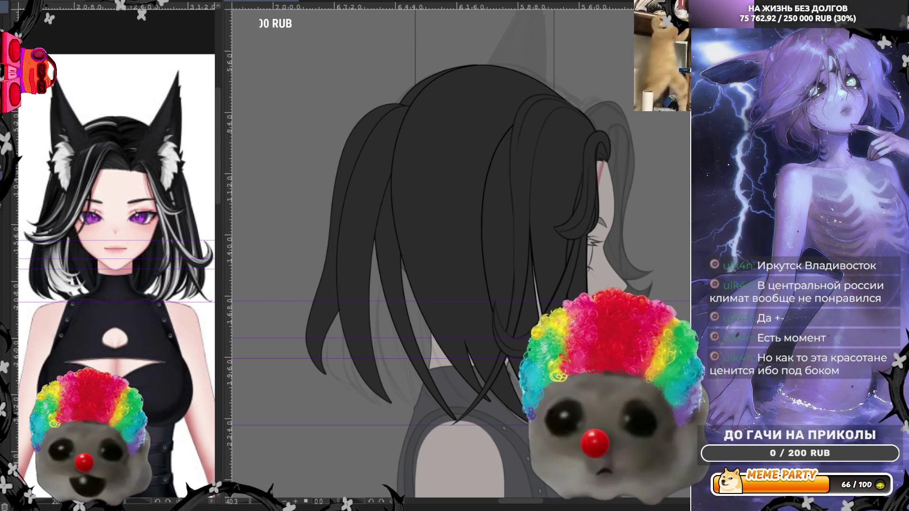
Step: Trial a thin highlight near the top, then take the long white streak back off the hair
left_click_drag(417, 108, 359, 194)
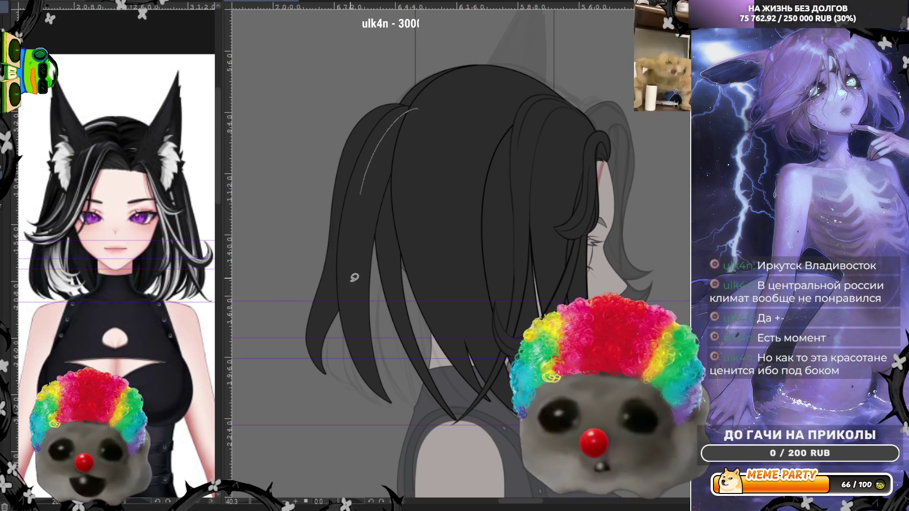
key("ctrl+z")
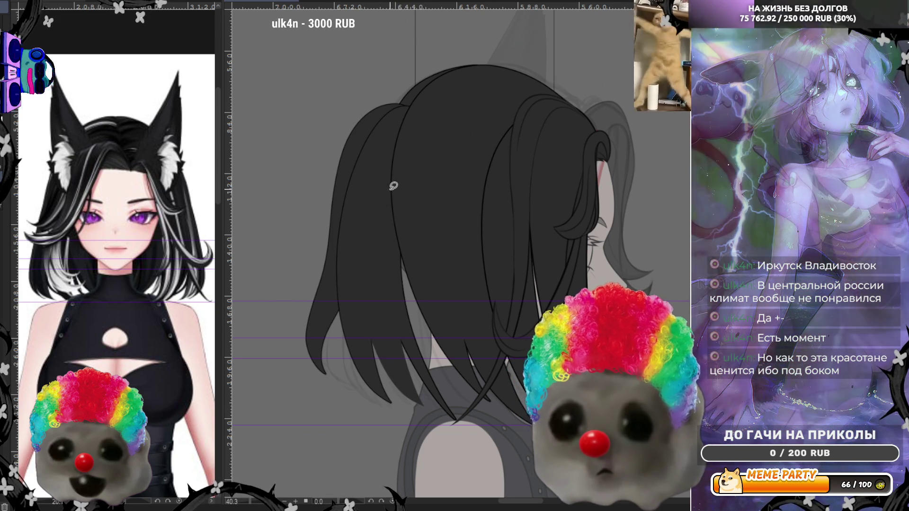
key("ctrl+y")
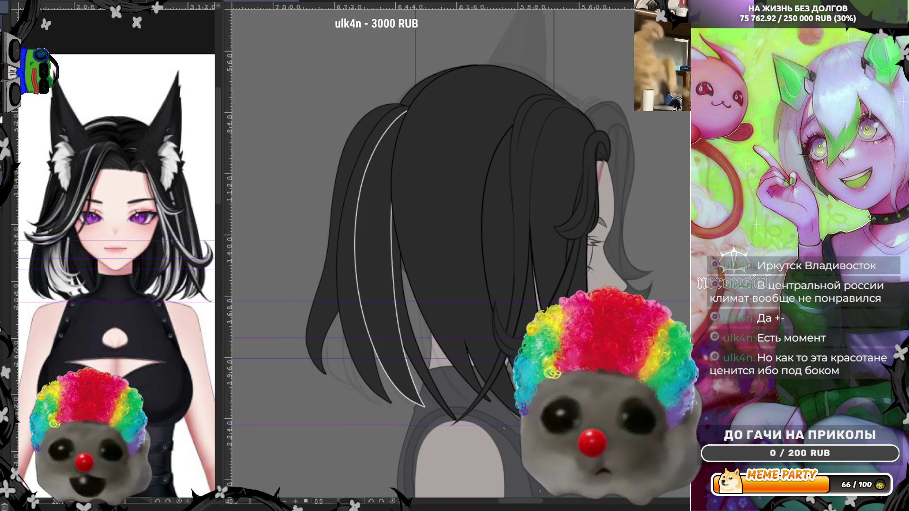
key("ctrl+z")
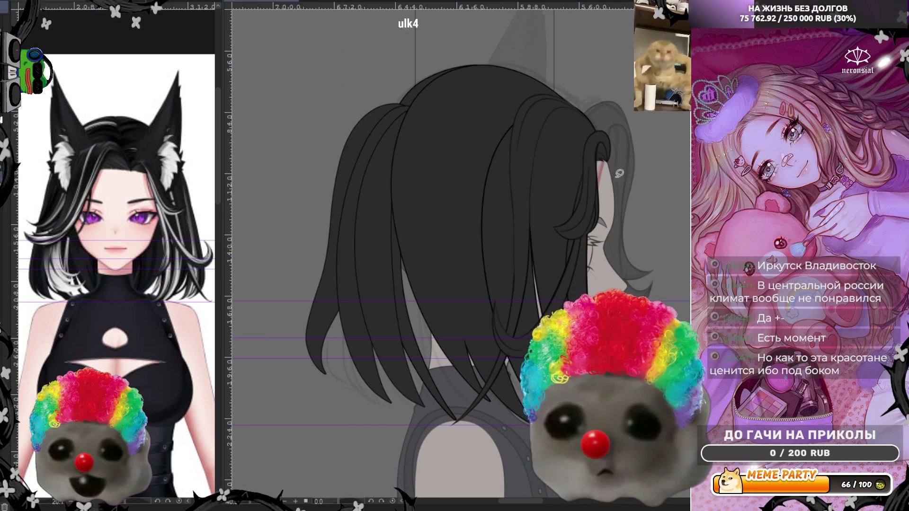
scroll(514, 266, "up", 3)
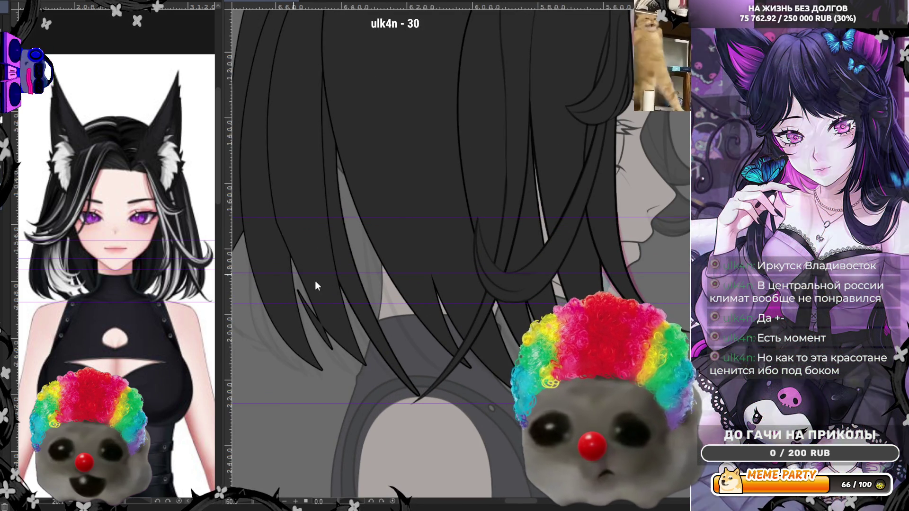
mouse_move(269, 188)
left_mouse_down()
mouse_move(303, 306)
mouse_move(408, 401)
left_mouse_up()
key("ctrl+z")
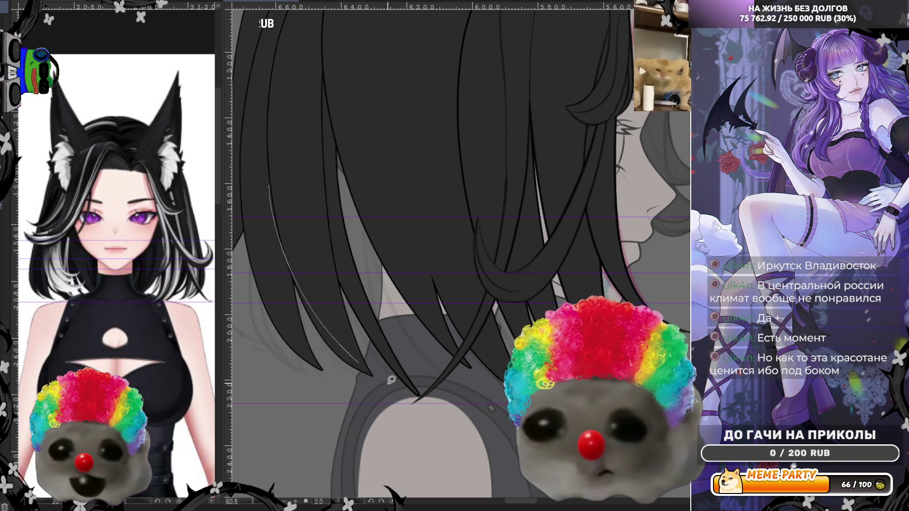
key("ctrl+z")
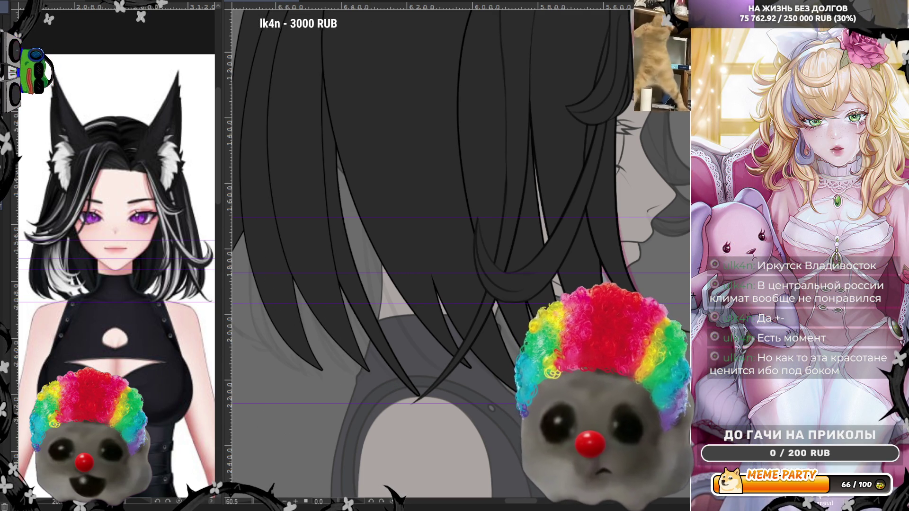
scroll(403, 349, "down", 2)
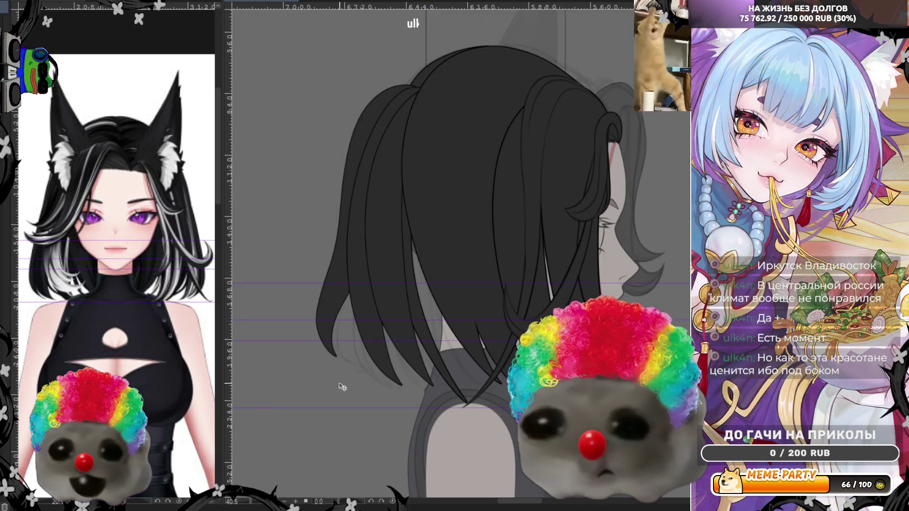
Step: Darken and lengthen a nearby hair strand, then mirror the canvas so the face is on the left
left_click_drag(402, 349, 405, 365)
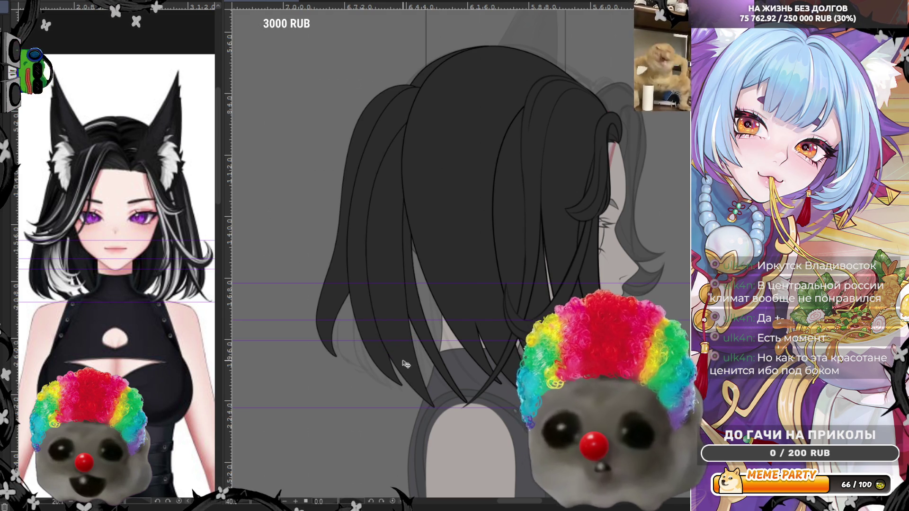
key("m")
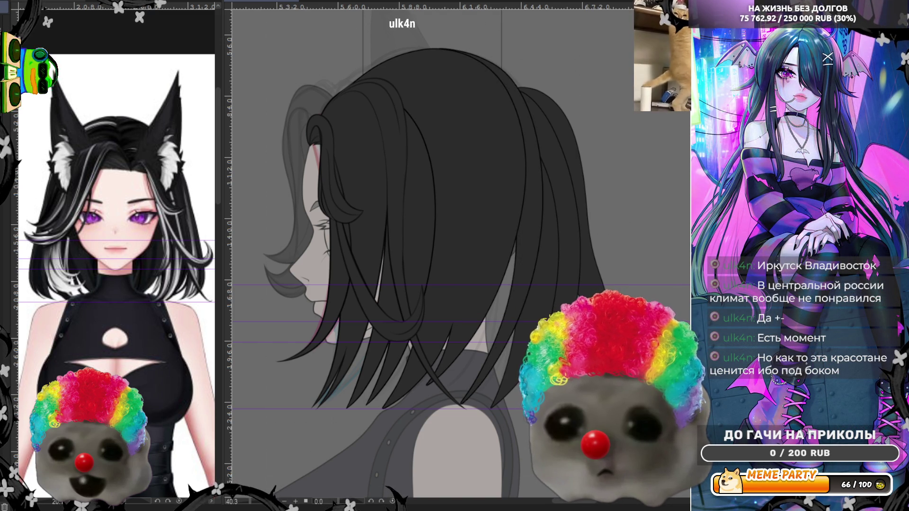
scroll(434, 247, "down", 2)
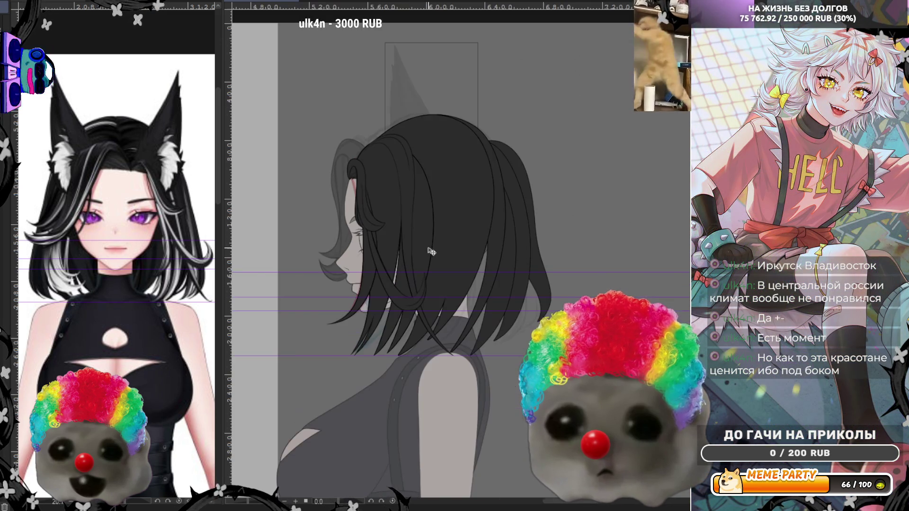
scroll(528, 270, "up", 2)
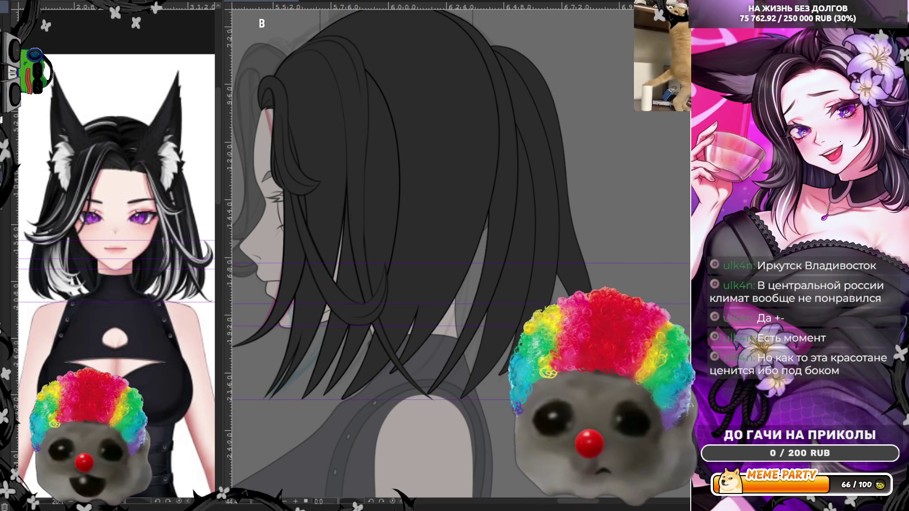
left_click_drag(491, 151, 391, 398)
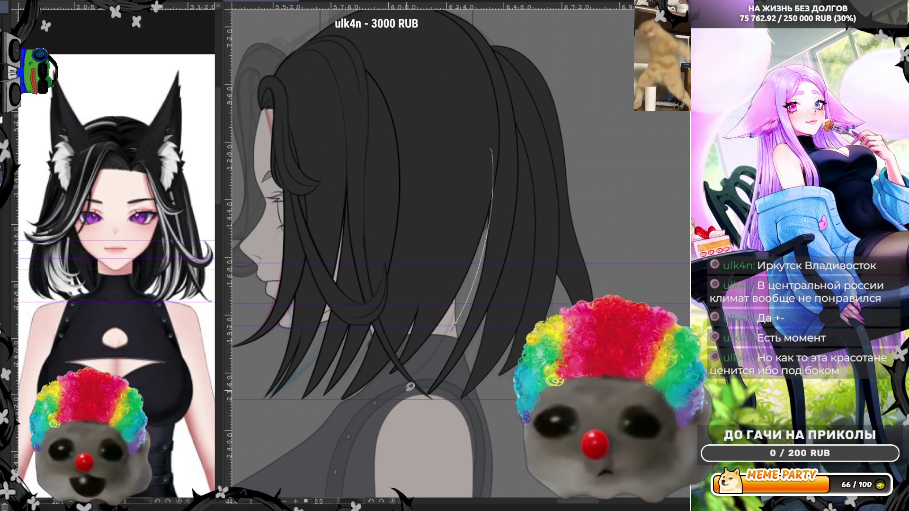
key("ctrl+z")
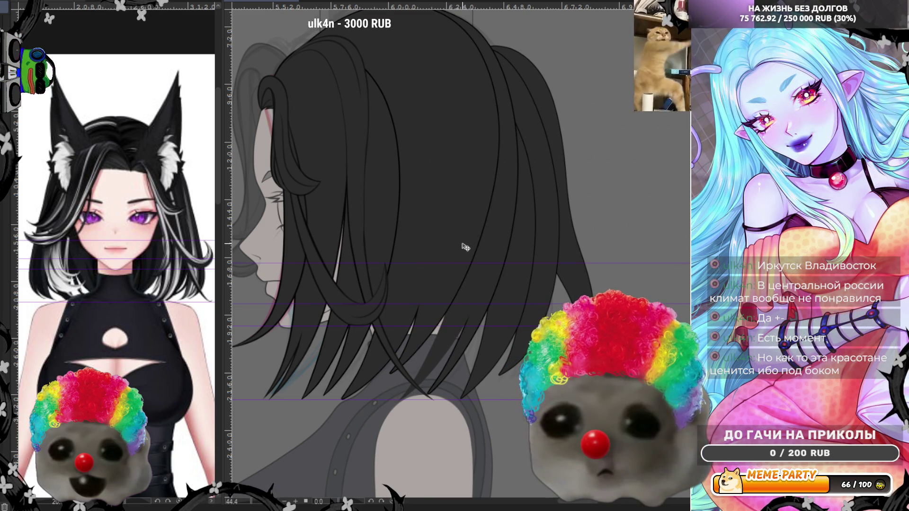
key("ctrl+shift+z")
key("ctrl+z")
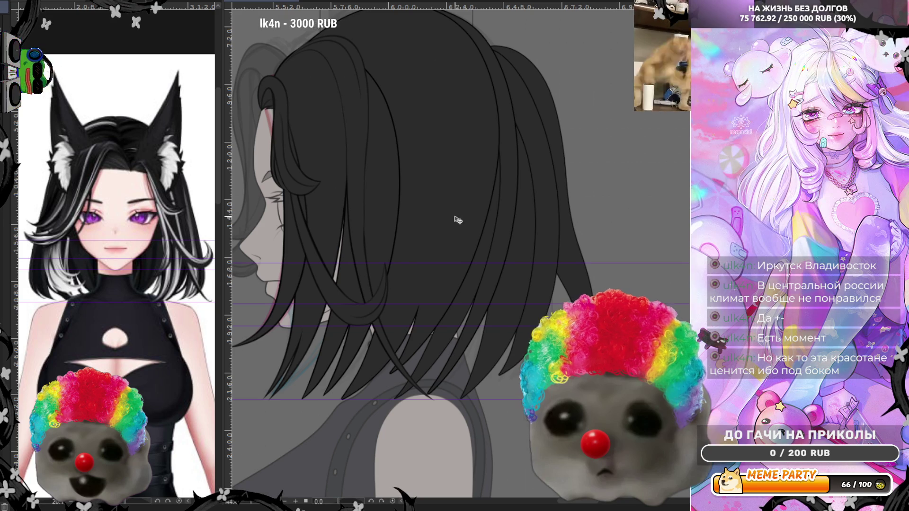
scroll(440, 203, "down", 2)
scroll(441, 203, "down", 2)
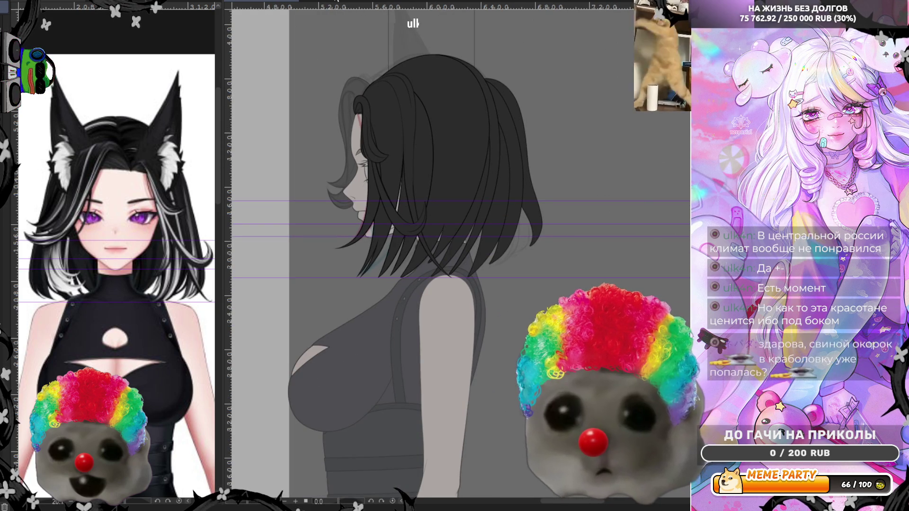
Step: Mirror the view back so the girl faces right again
key("m")
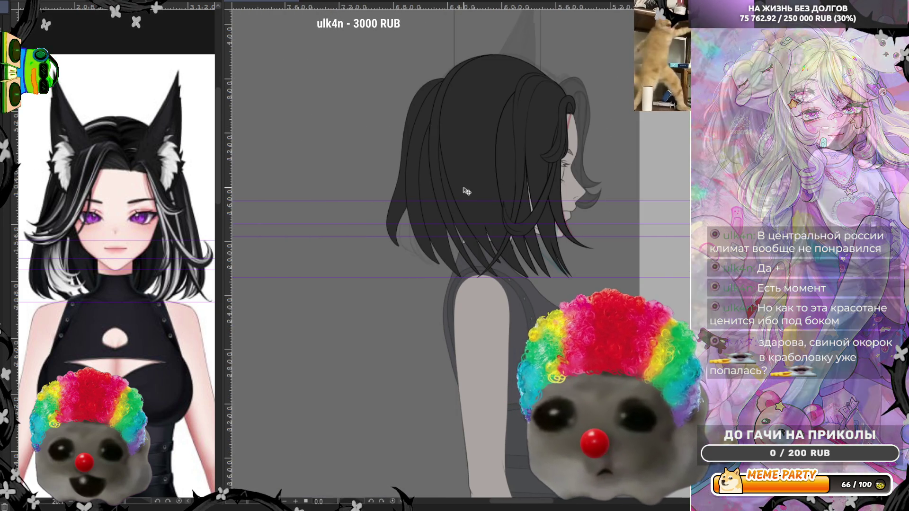
scroll(508, 84, "up", 1)
scroll(497, 128, "up", 1)
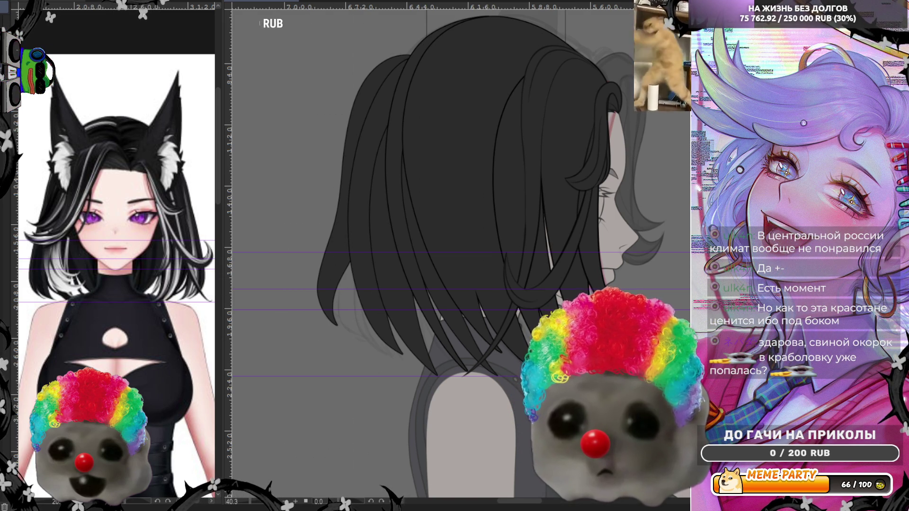
scroll(447, 190, "up", 2)
scroll(446, 189, "up", 1)
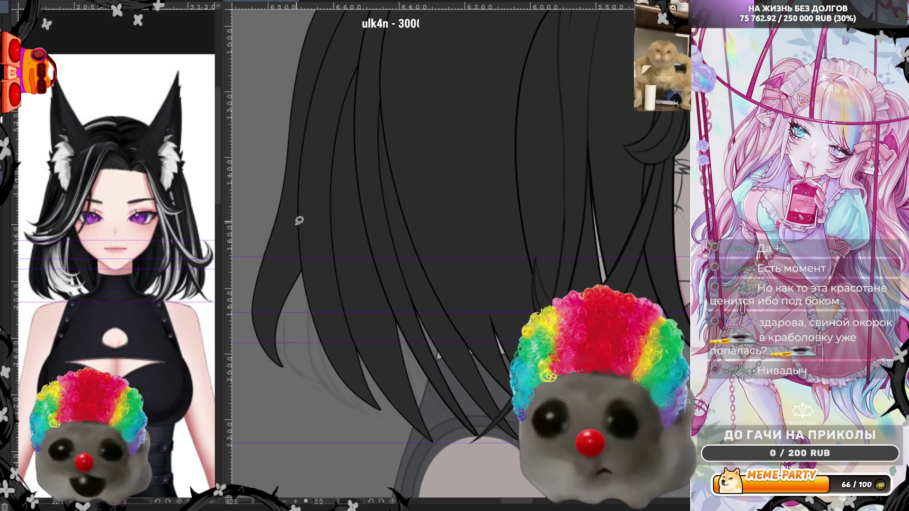
left_click_drag(323, 93, 324, 387)
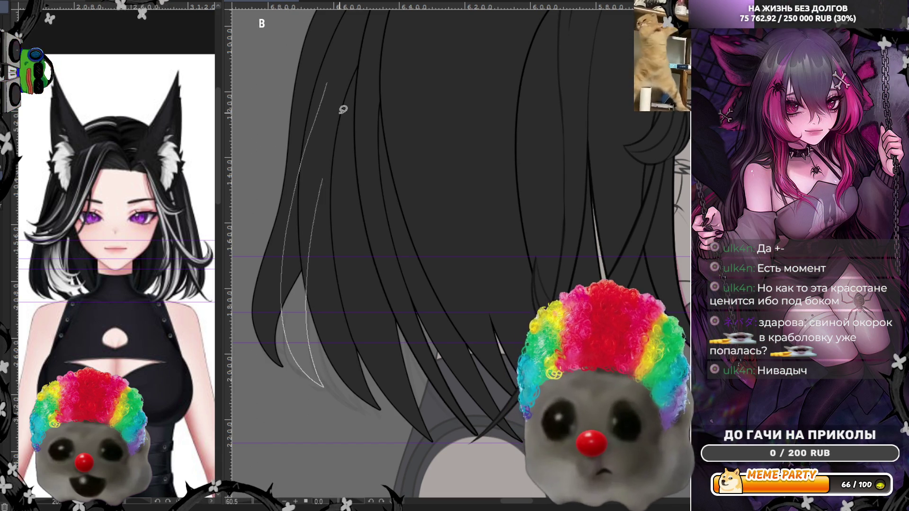
key("ctrl+z")
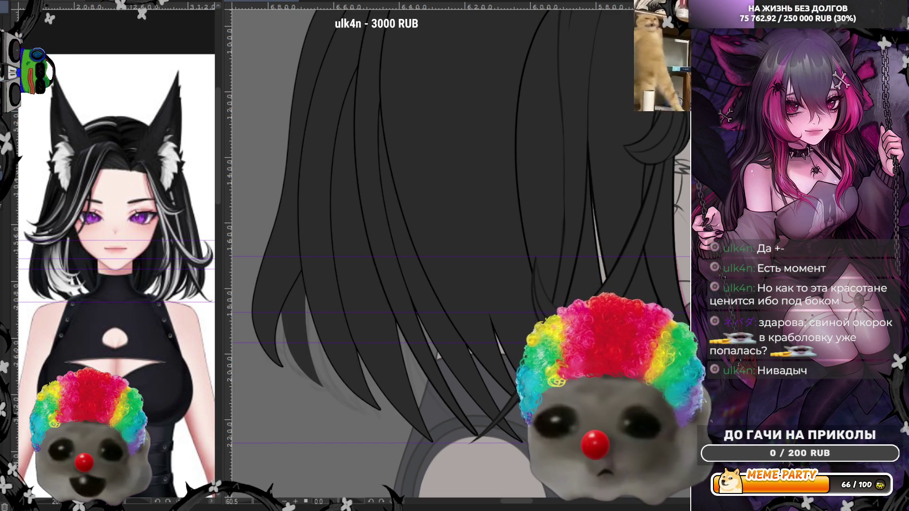
key("ctrl+y")
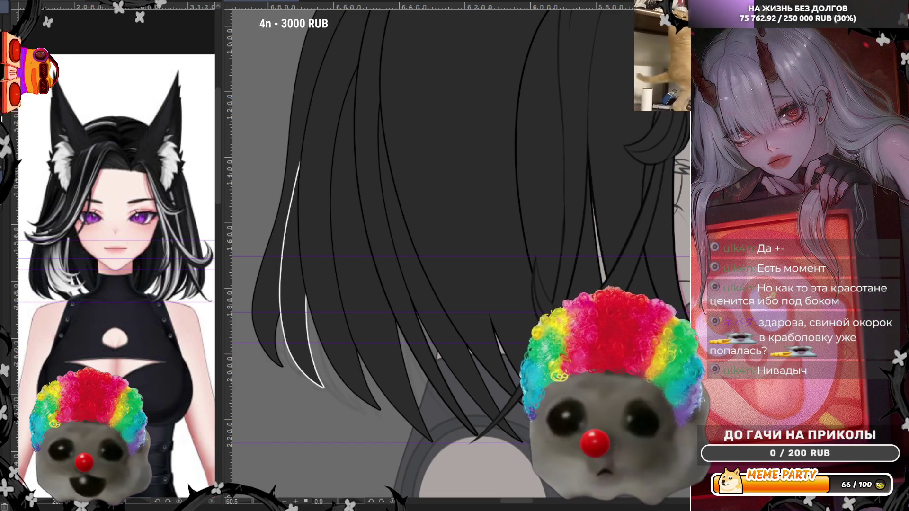
key("ctrl+z")
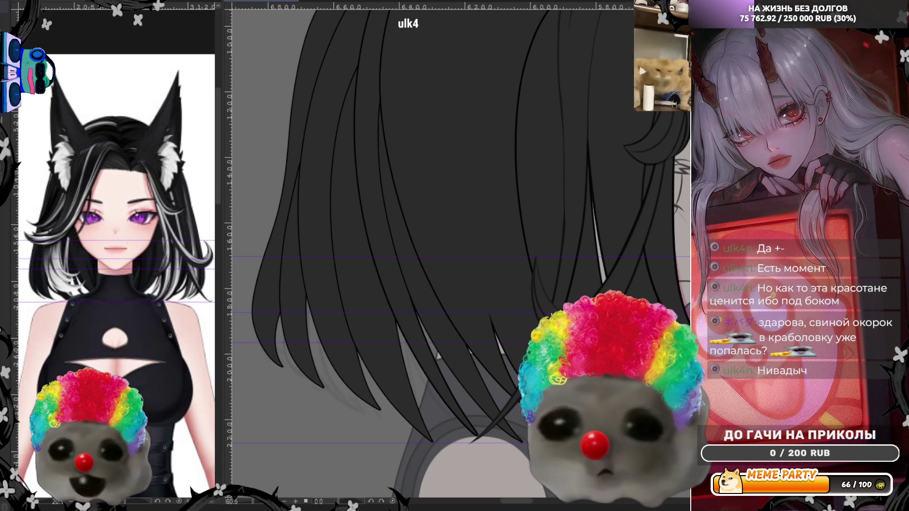
mouse_move(310, 248)
left_mouse_down()
mouse_move(312, 323)
mouse_move(381, 424)
left_mouse_up()
key("ctrl+z")
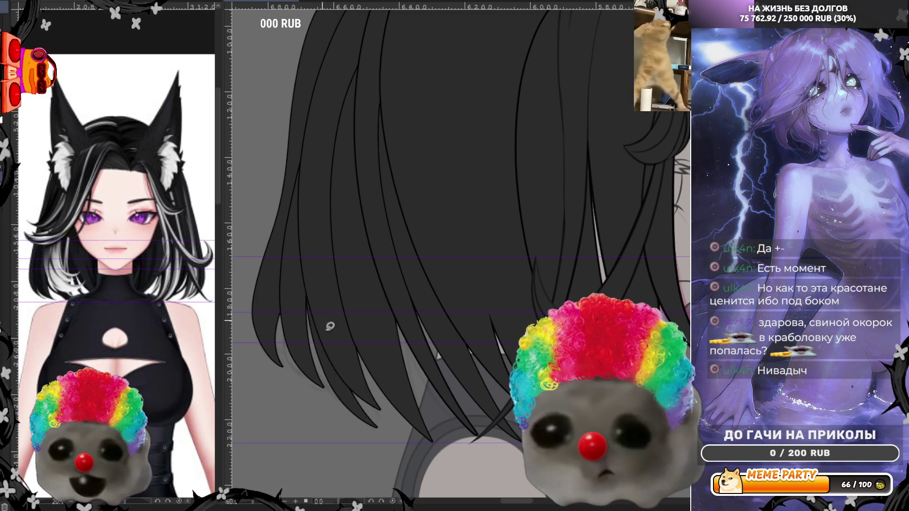
left_click_drag(307, 216, 359, 419)
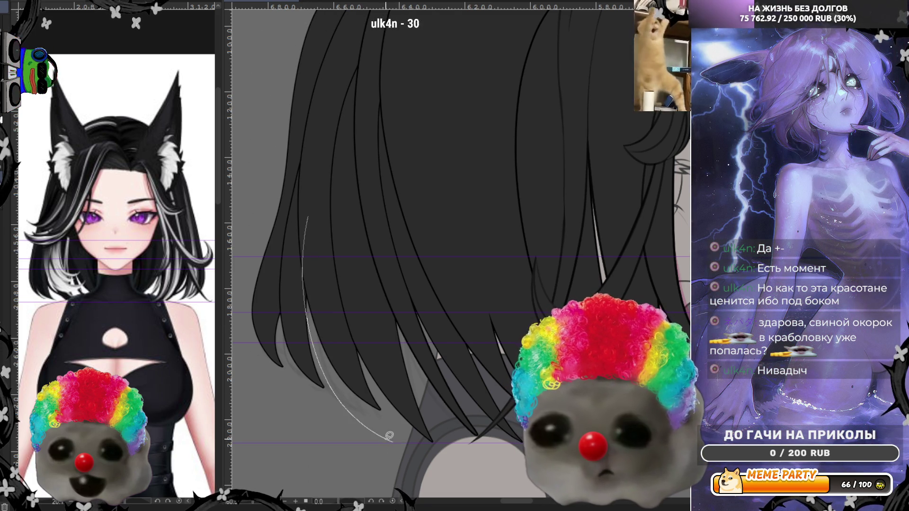
key("ctrl+z")
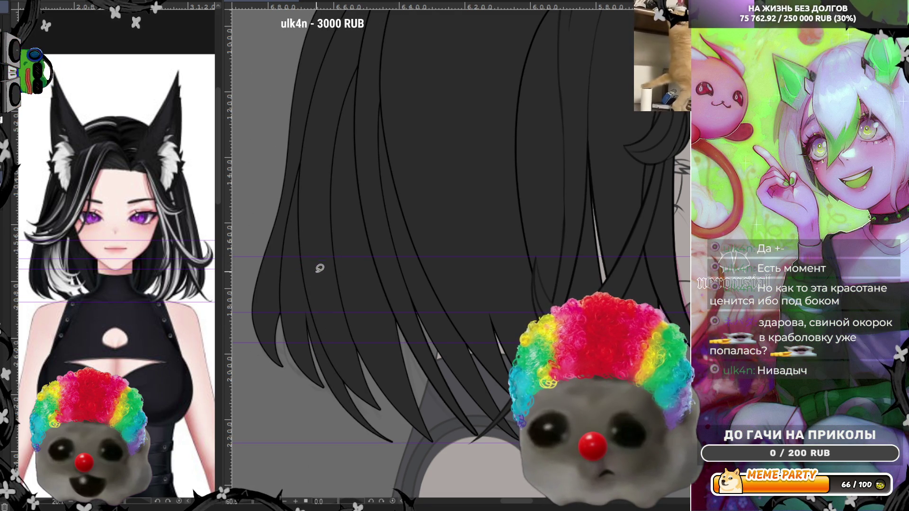
left_click_drag(307, 297, 390, 441)
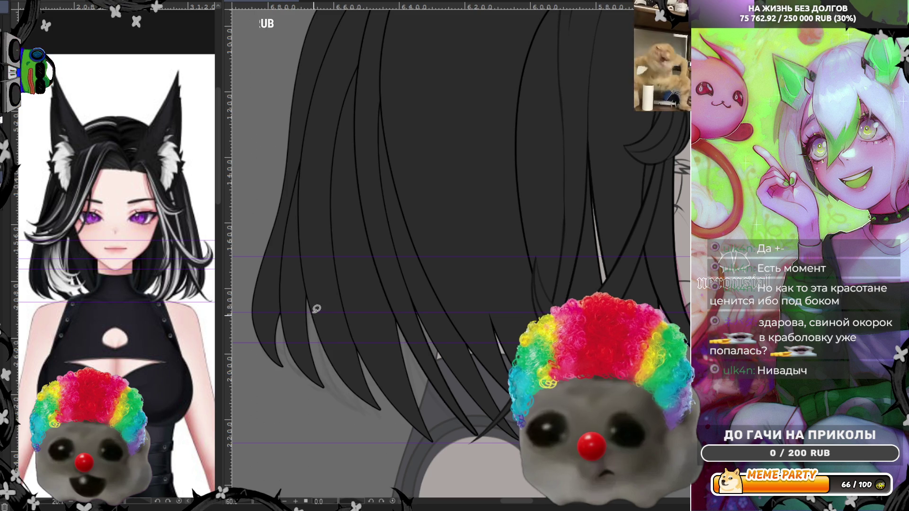
left_click_drag(313, 335, 390, 436)
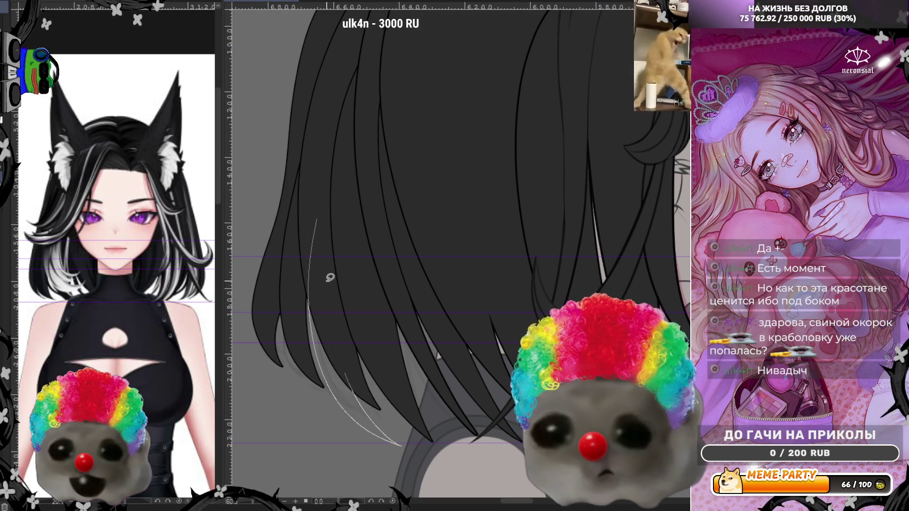
key("ctrl+z")
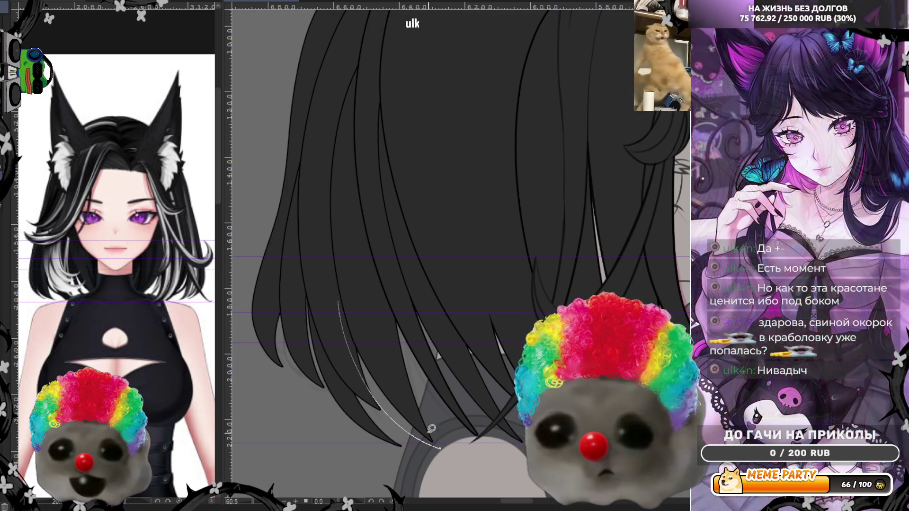
key("ctrl+z")
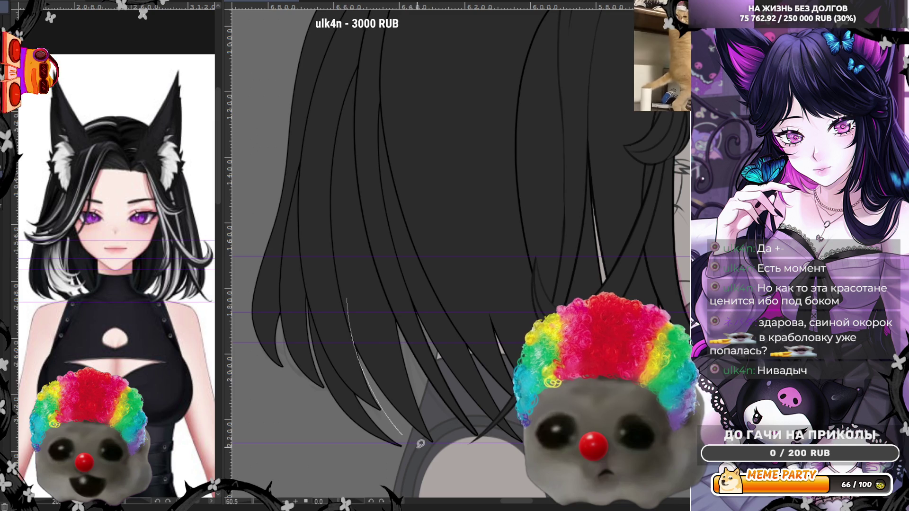
key("ctrl+z")
left_click_drag(345, 278, 420, 443)
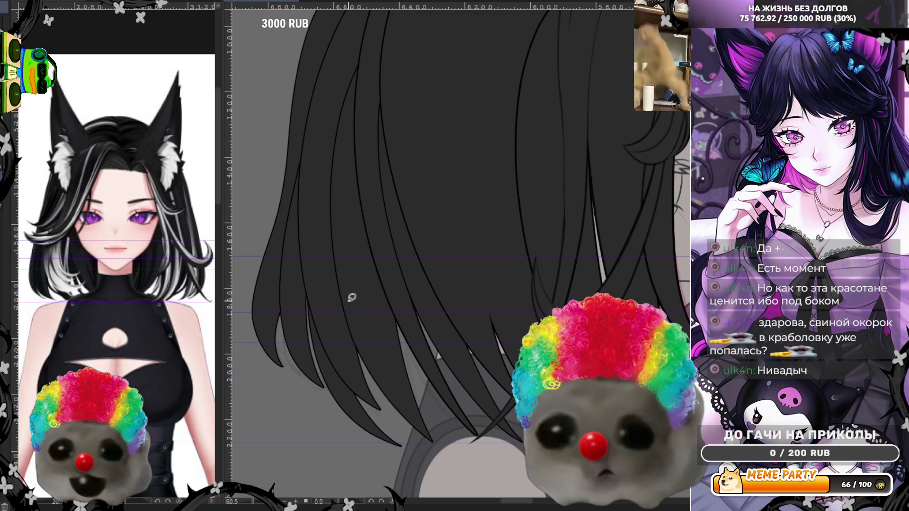
key("ctrl+z")
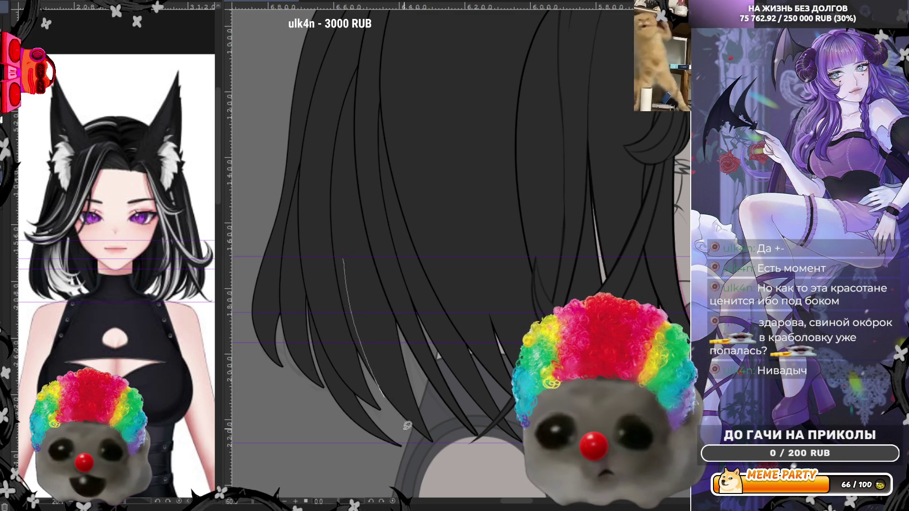
key("ctrl+z")
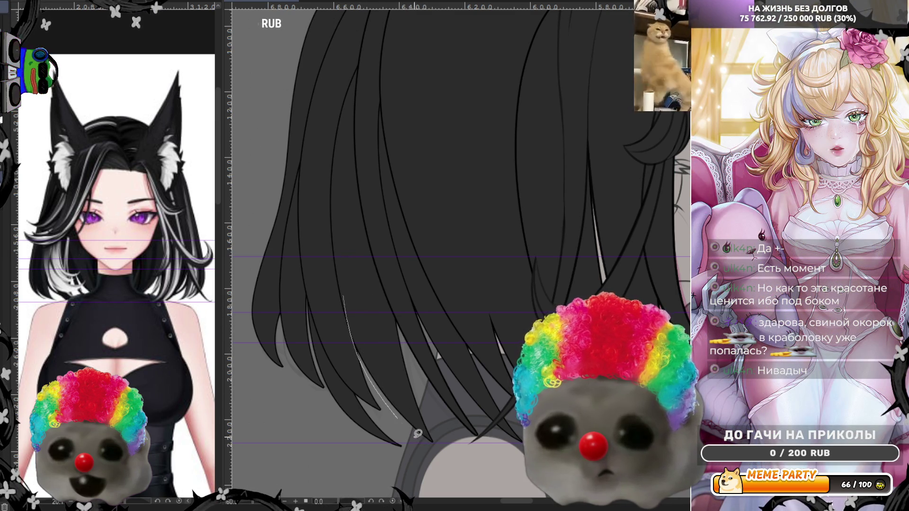
key("ctrl+z")
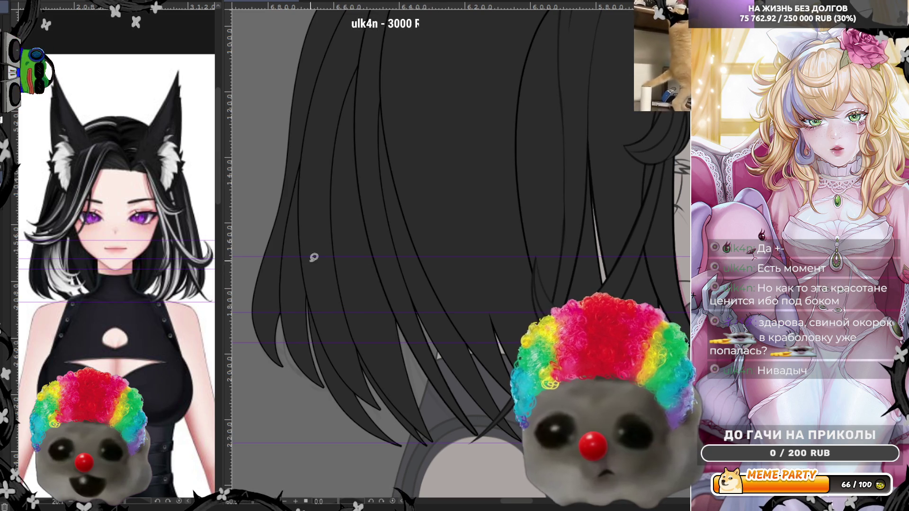
left_click_drag(325, 384, 427, 450)
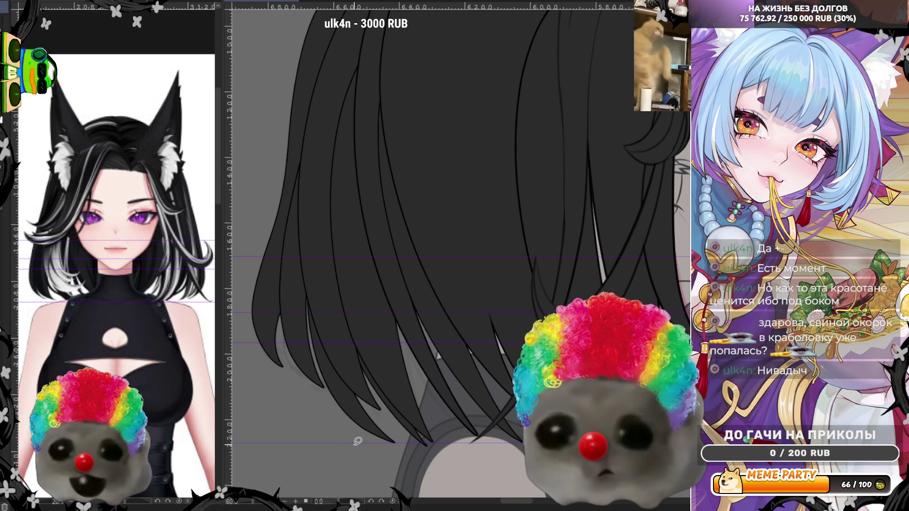
scroll(358, 441, "down", 2)
scroll(356, 441, "down", 2)
scroll(358, 441, "down", 2)
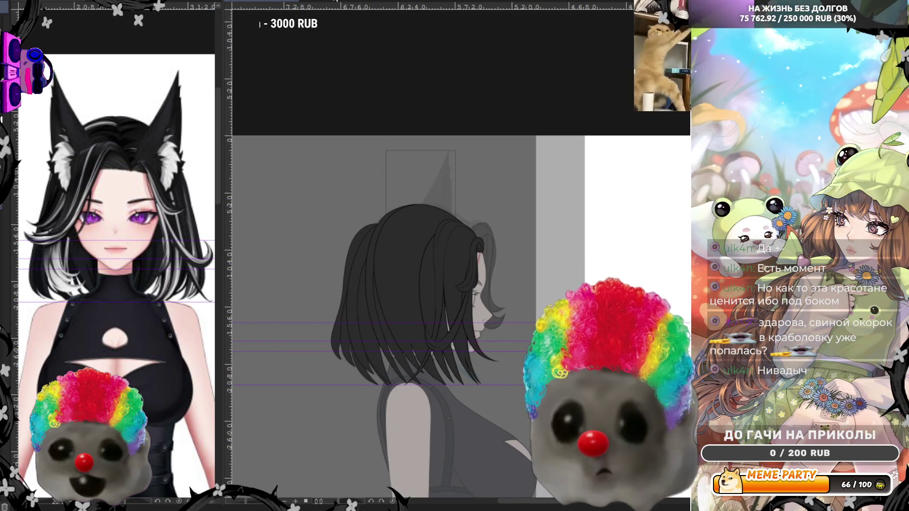
Step: Flip the canvas view horizontally (H) so the profile faces the other way
key("h")
scroll(357, 440, "up", 2)
scroll(357, 440, "up", 3)
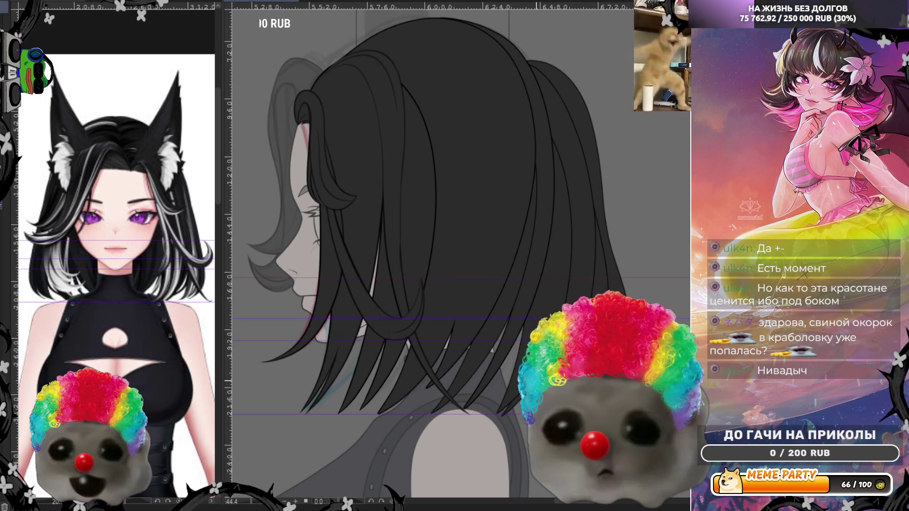
scroll(522, 366, "down", 1)
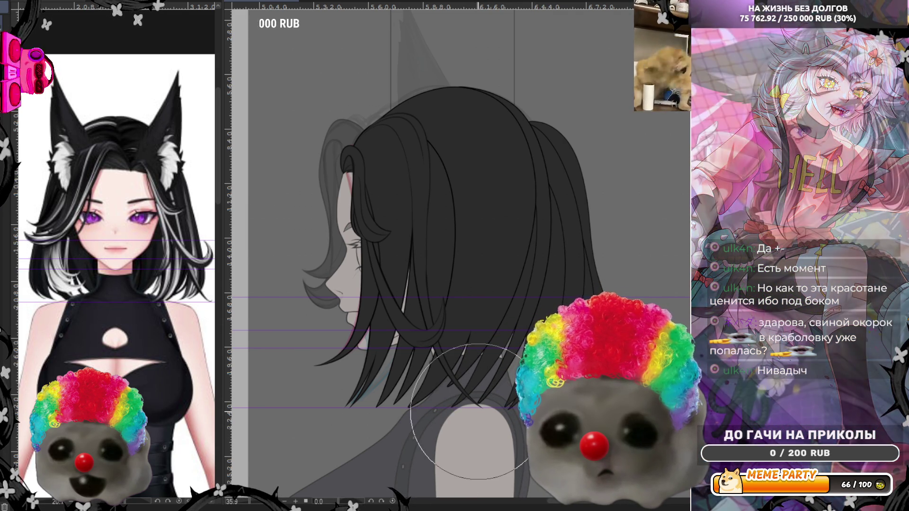
scroll(603, 355, "up", 2)
scroll(558, 383, "up", 1)
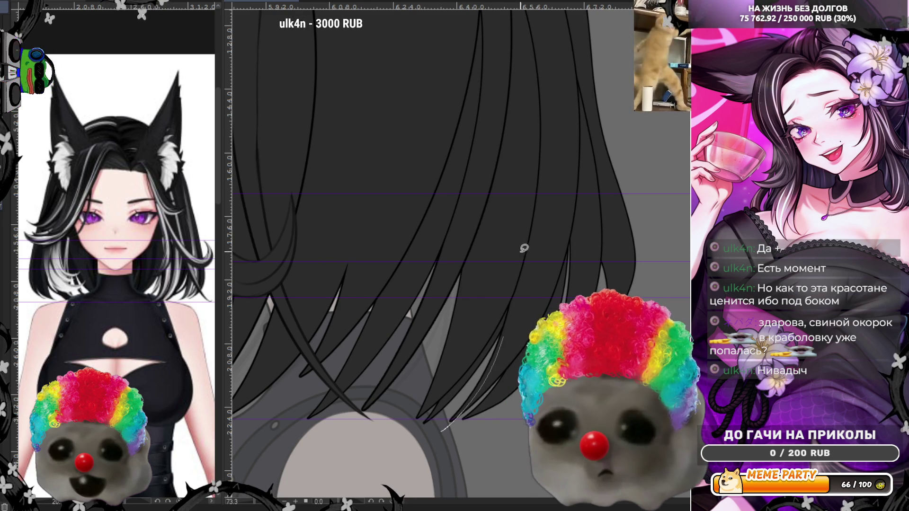
Step: Undo the three trial highlight strokes on the hair, then flip the view back to normal
key("ctrl+z")
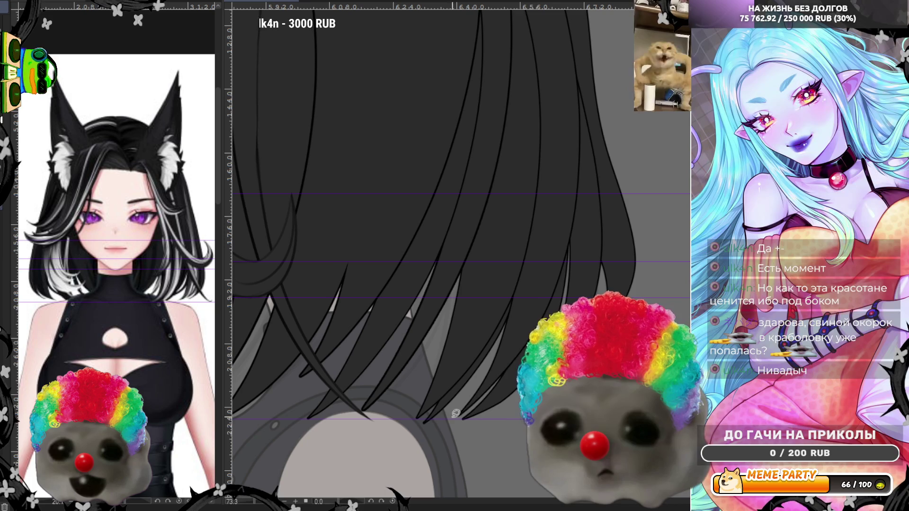
key("ctrl+z")
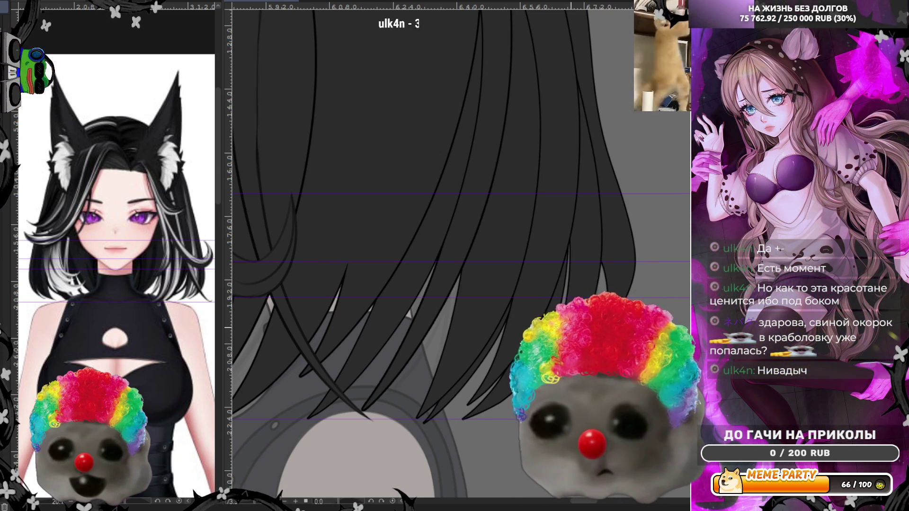
left_click_drag(581, 297, 488, 336)
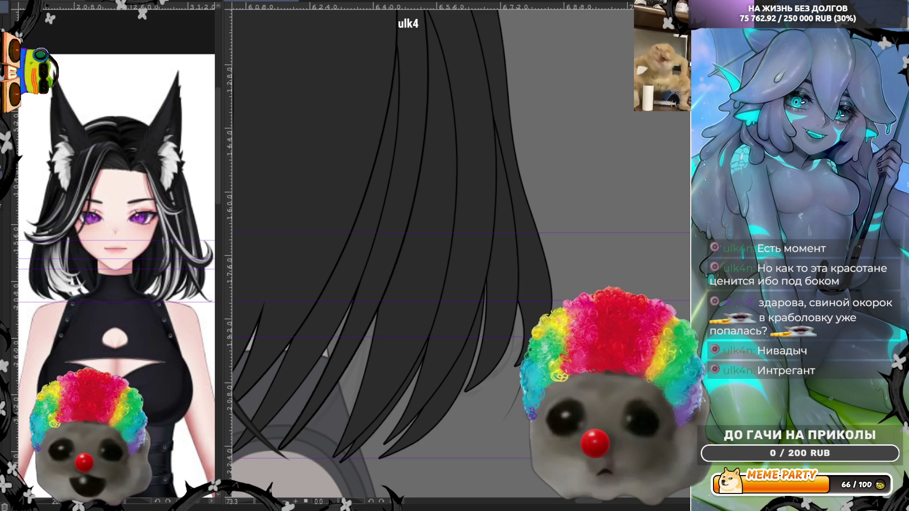
key("ctrl+z")
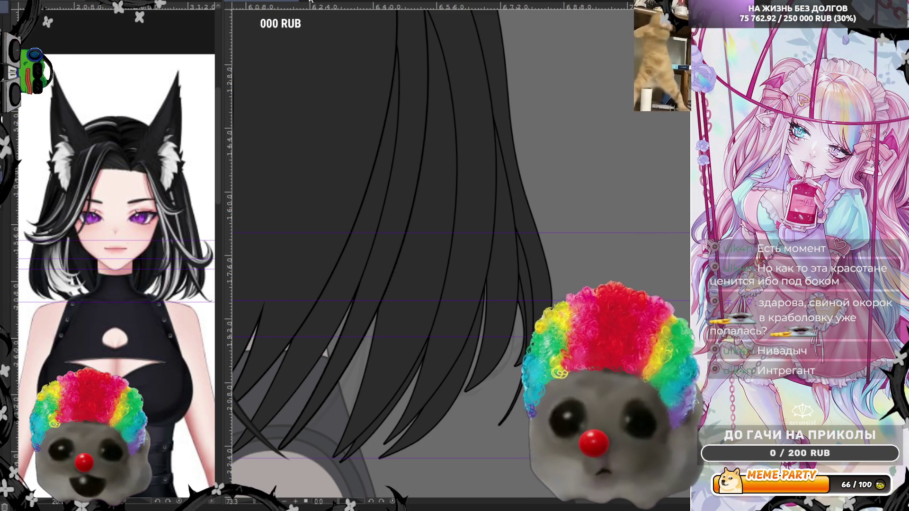
key("h")
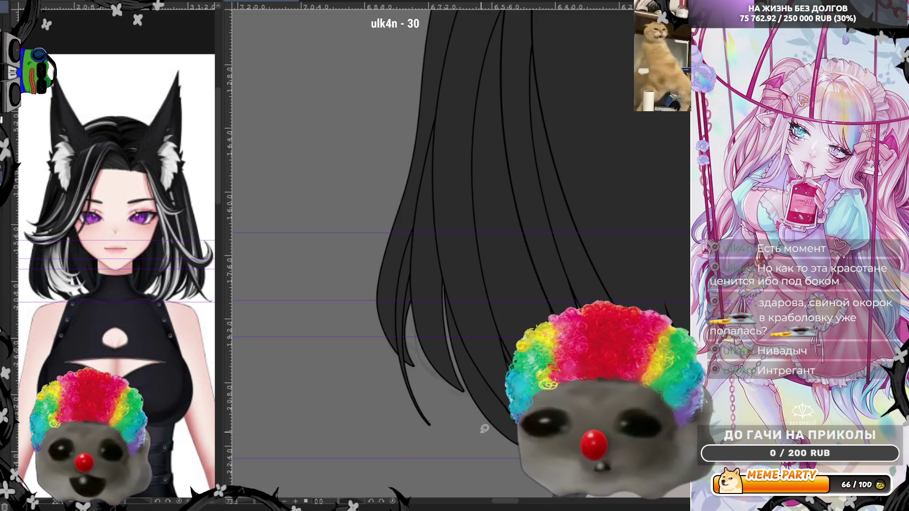
scroll(323, 325, "down", 3)
scroll(320, 334, "up", 2)
scroll(314, 345, "up", 2)
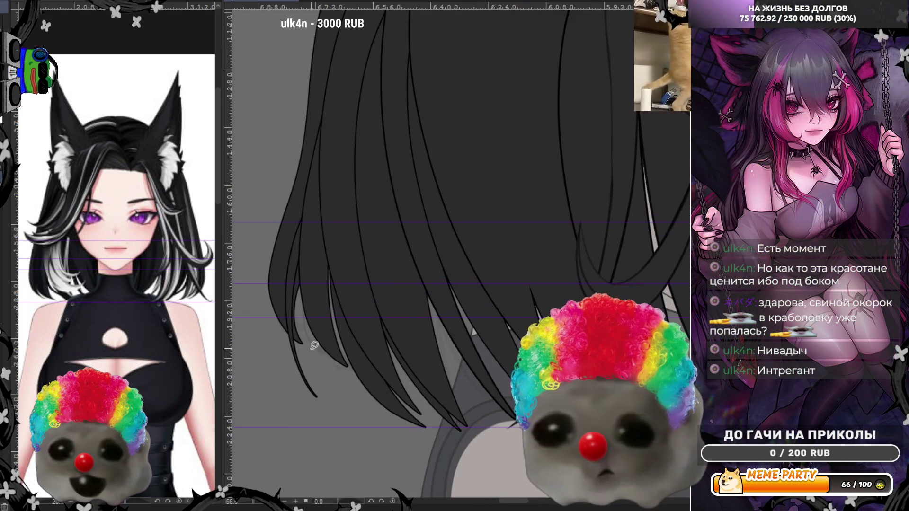
left_click_drag(301, 258, 389, 441)
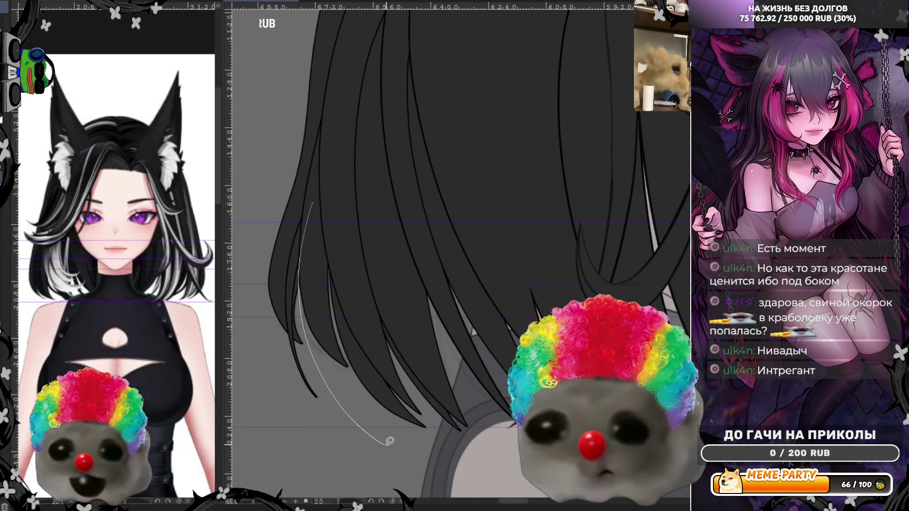
key("ctrl+z")
left_click_drag(313, 209, 361, 421)
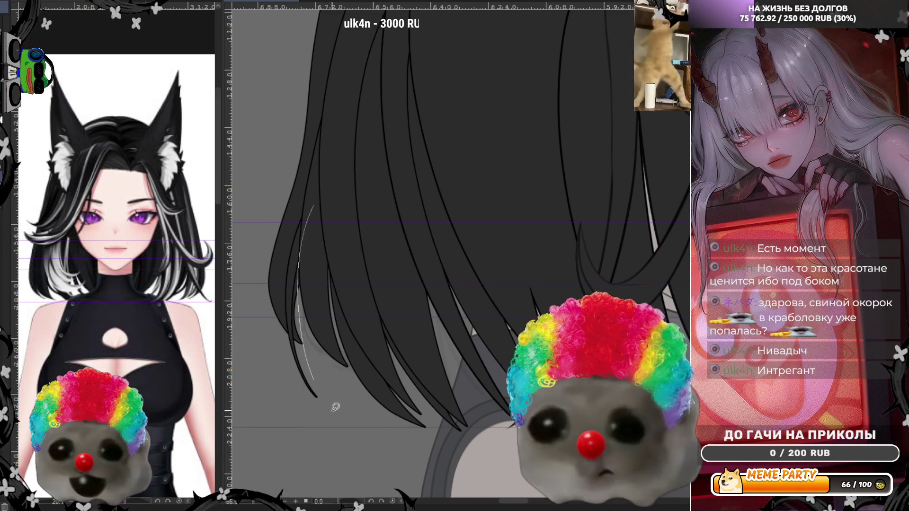
key("ctrl+z")
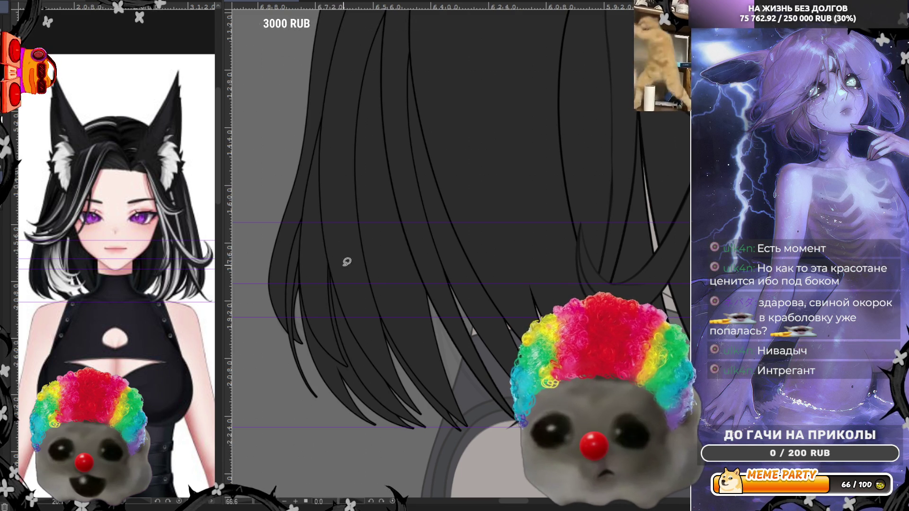
left_click_drag(347, 262, 377, 405)
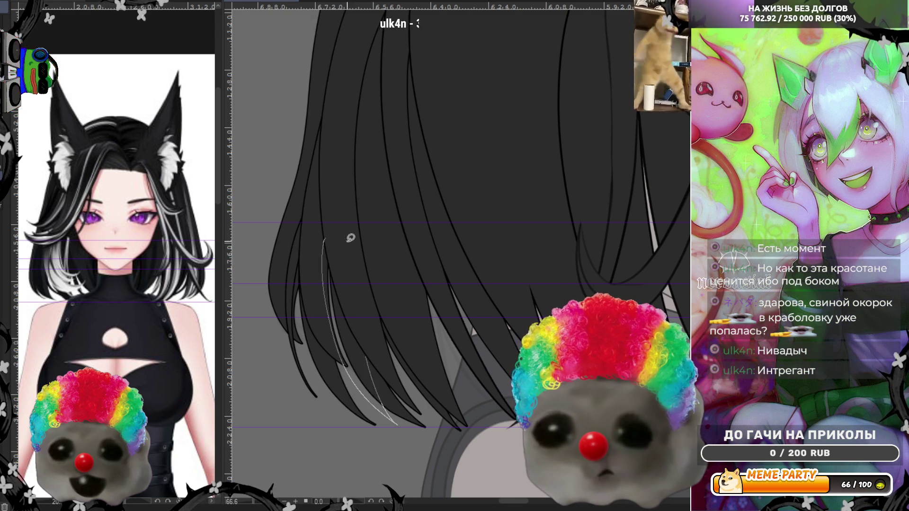
key("ctrl+z")
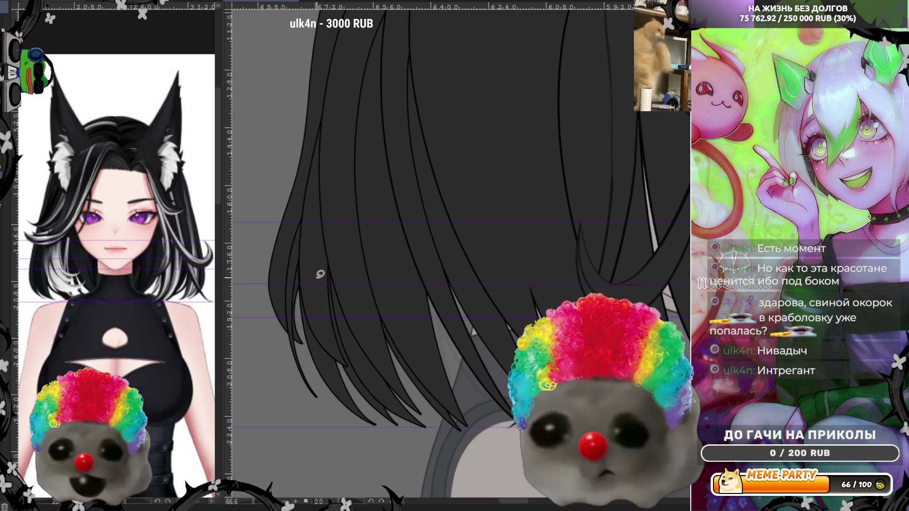
left_click_drag(387, 438, 343, 371)
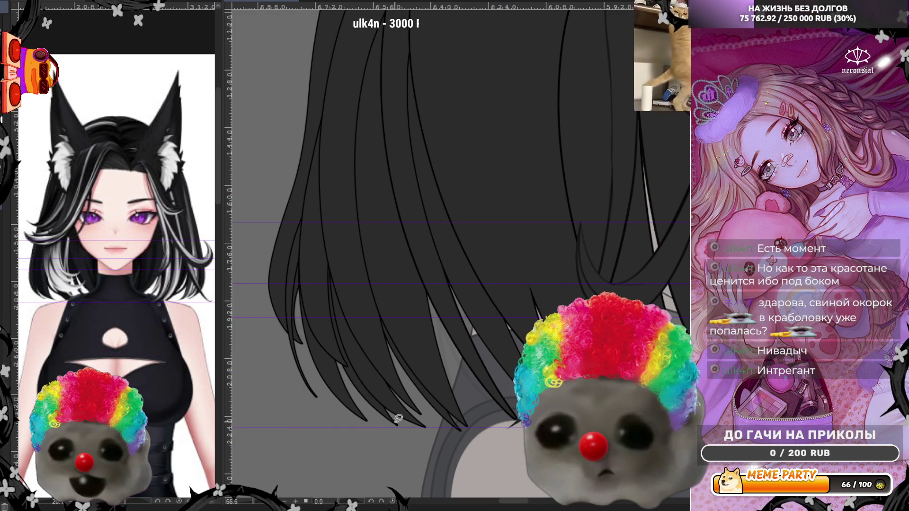
key("ctrl+z")
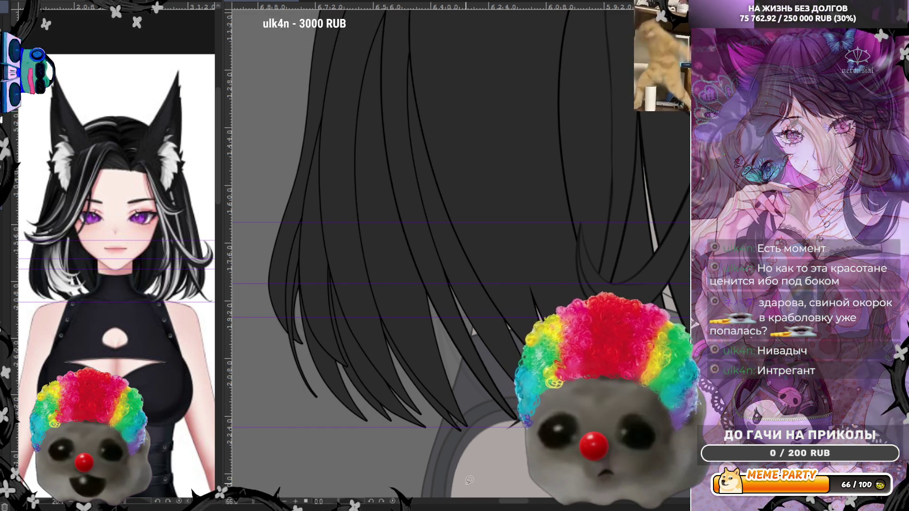
scroll(370, 427, "down", 3)
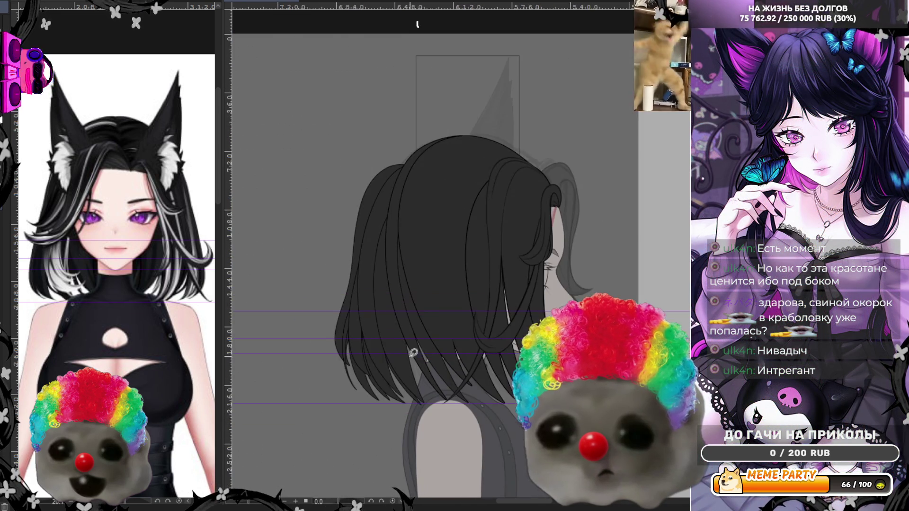
scroll(442, 397, "up", 2)
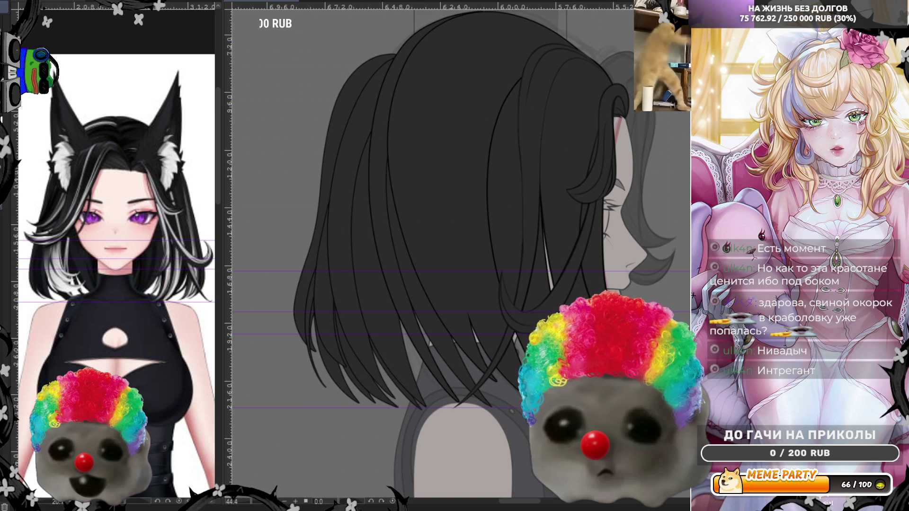
scroll(428, 342, "up", 1)
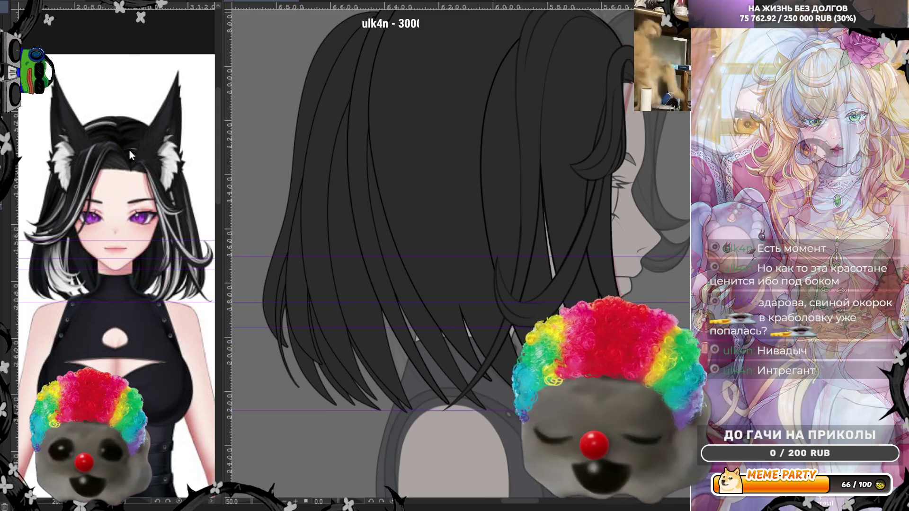
left_click_drag(357, 241, 404, 384)
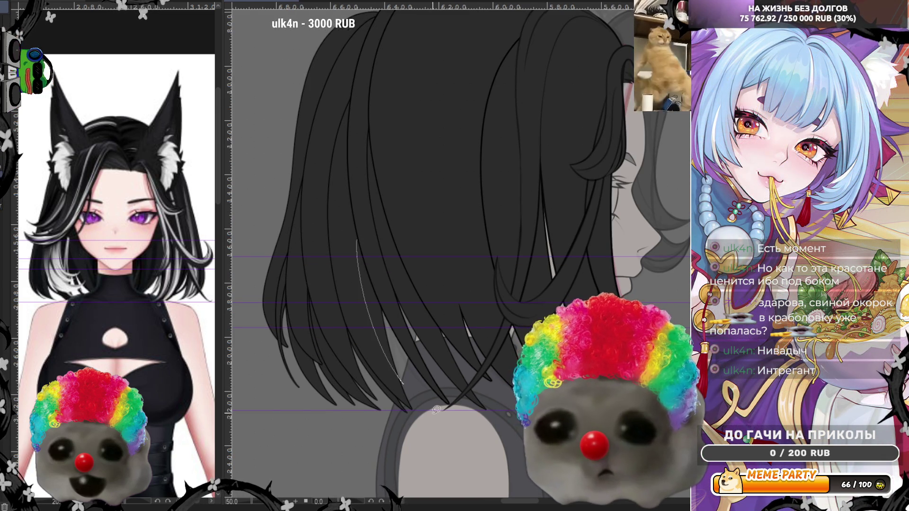
key("ctrl+z")
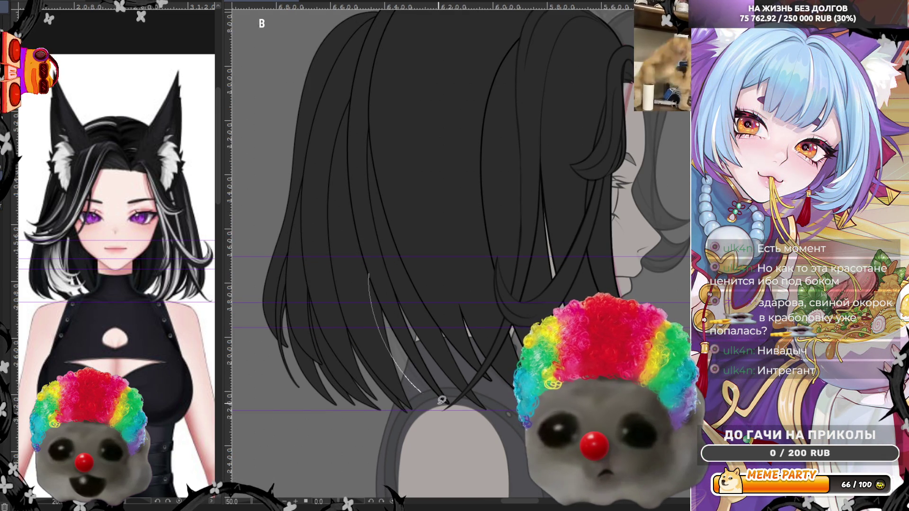
key("ctrl+z")
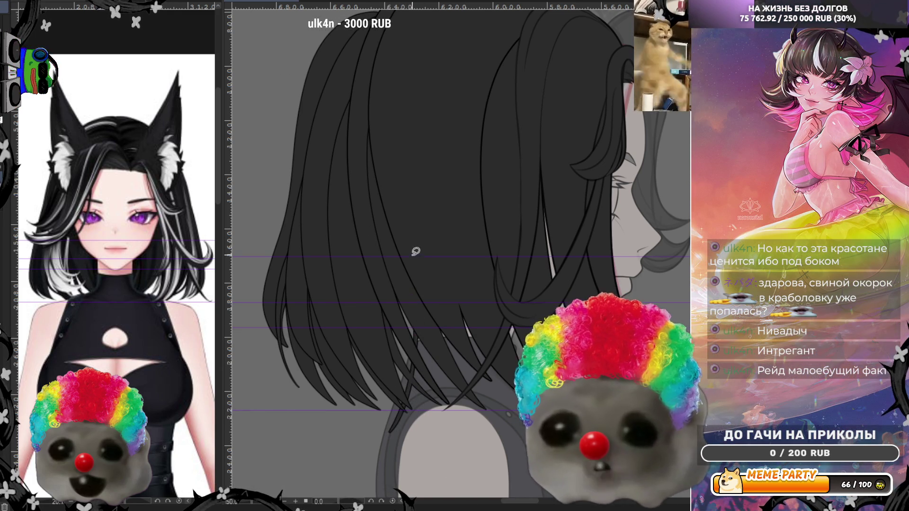
left_click_drag(402, 245, 422, 404)
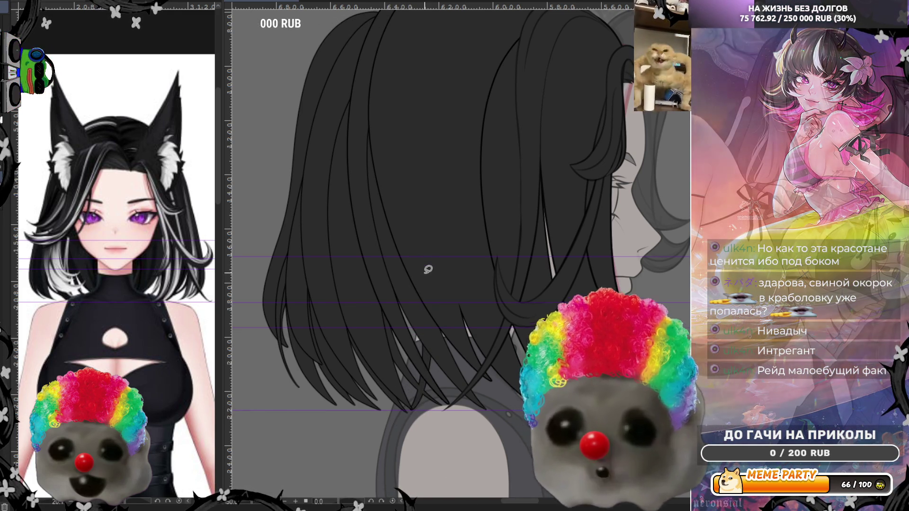
key("ctrl+z")
left_click_drag(409, 240, 415, 405)
key("ctrl+z")
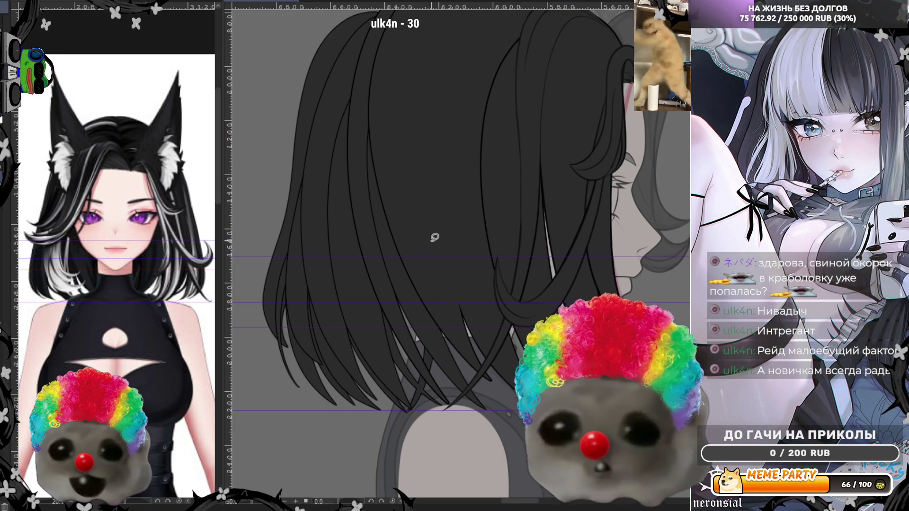
key("ctrl+z")
left_click_drag(424, 282, 429, 405)
key("ctrl+z")
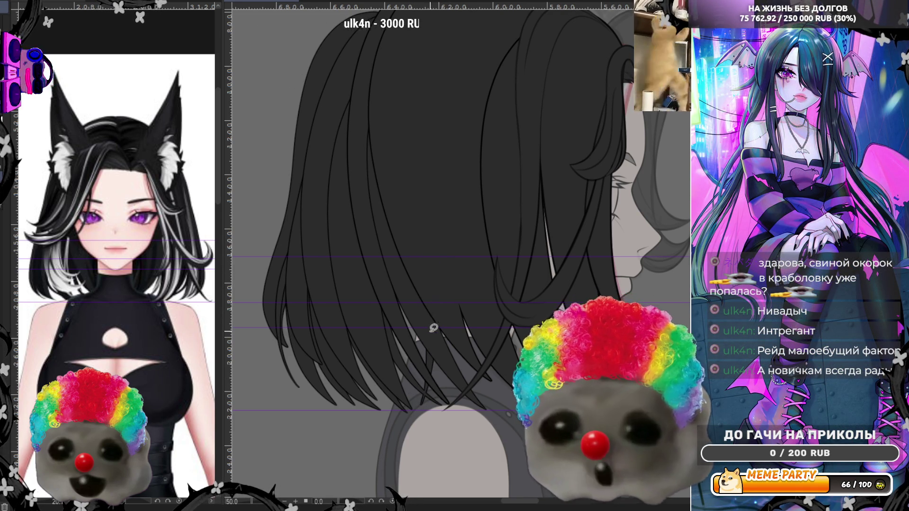
left_click_drag(411, 245, 423, 405)
key("ctrl+z")
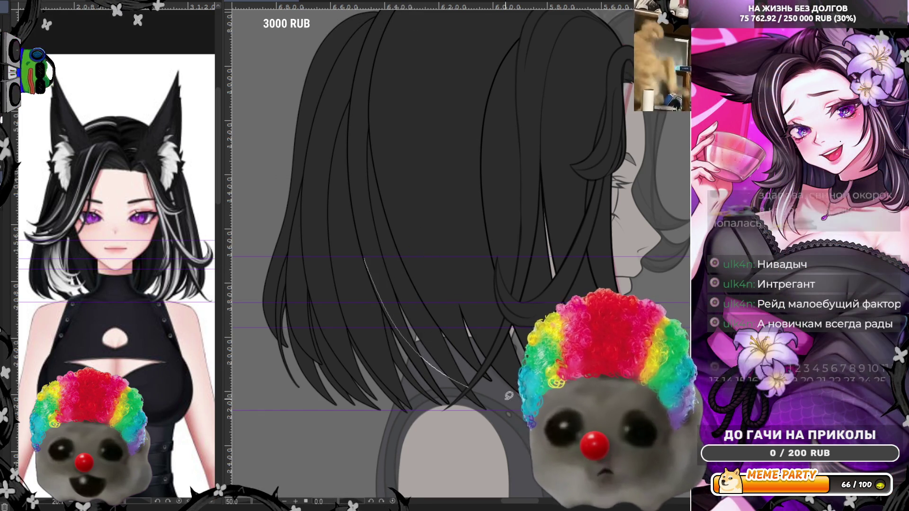
left_click_drag(419, 317, 461, 377)
key("ctrl+z")
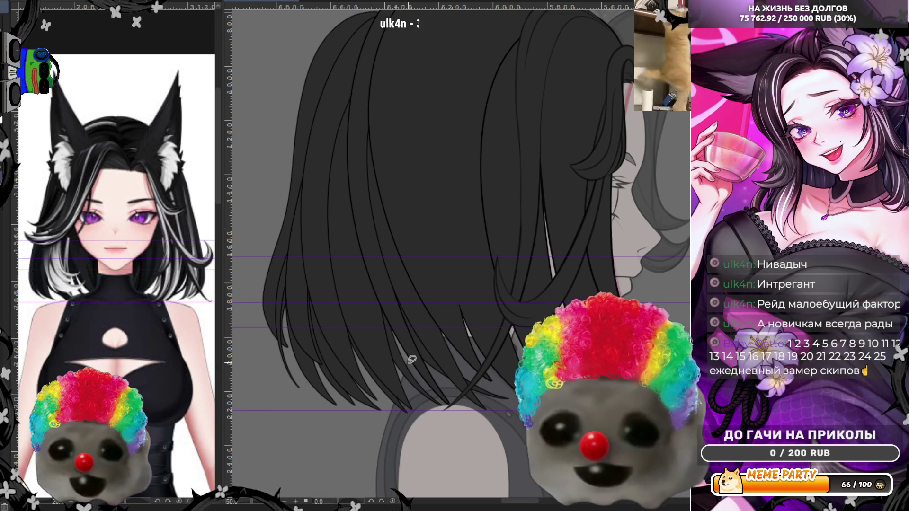
scroll(450, 386, "up", 1)
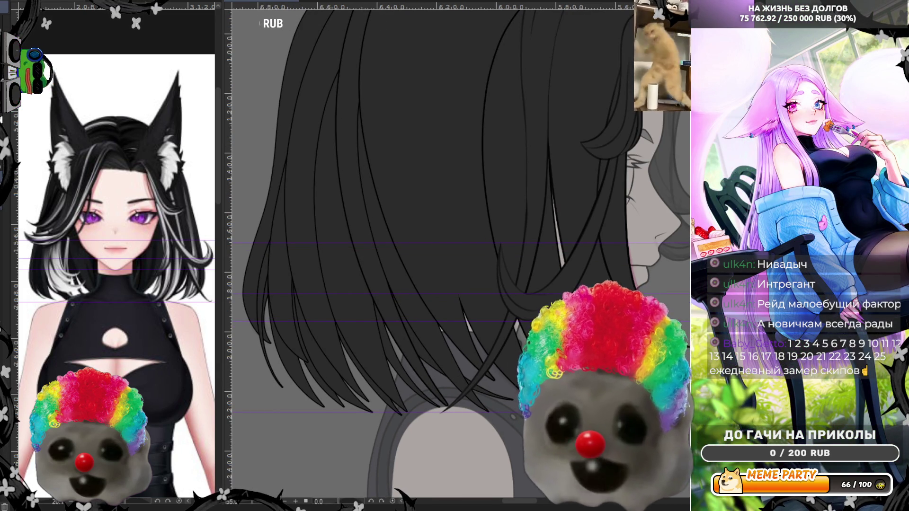
scroll(499, 385, "up", 1)
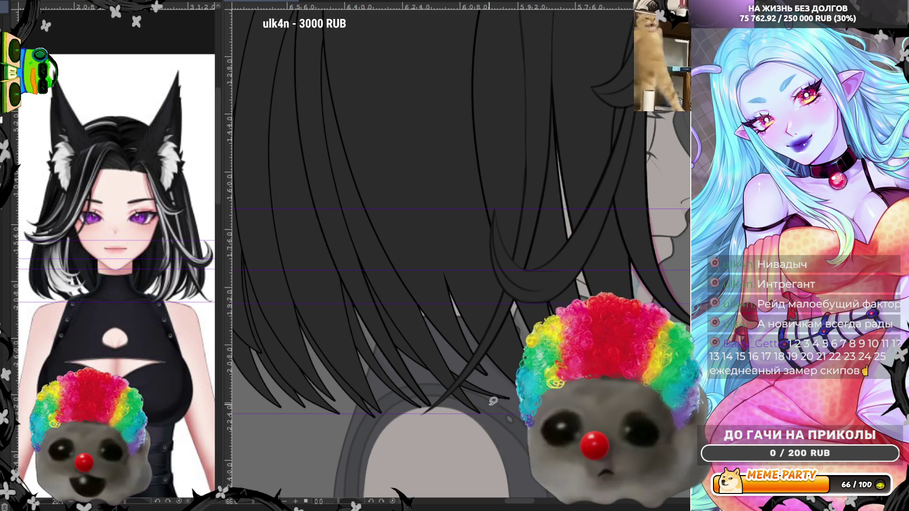
Step: Try two thin white highlight streaks across the lower hair and undo the stray one
left_click_drag(444, 385, 526, 395)
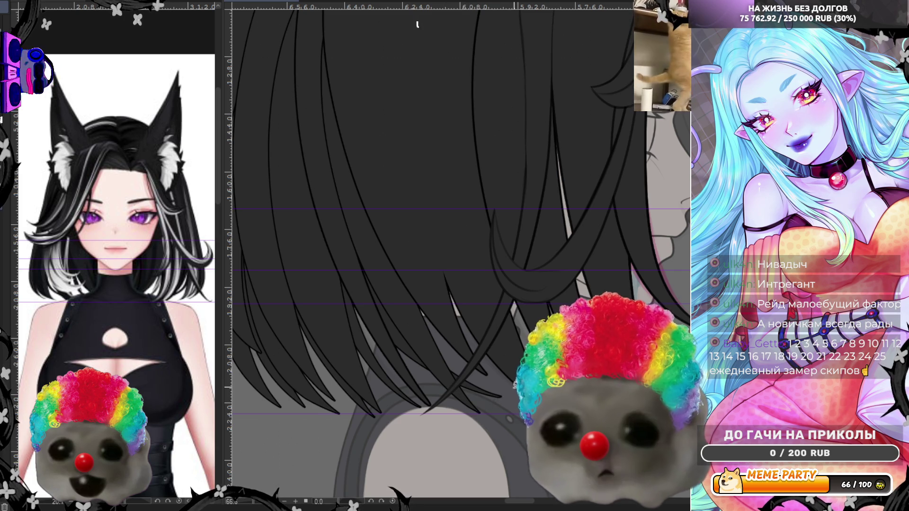
mouse_move(435, 350)
left_mouse_down()
mouse_move(462, 376)
mouse_move(522, 397)
left_mouse_up()
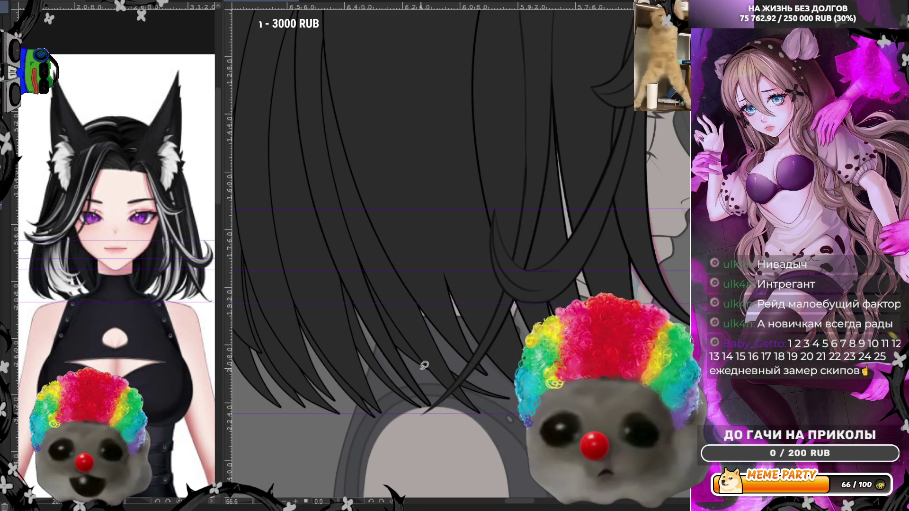
key("ctrl+z")
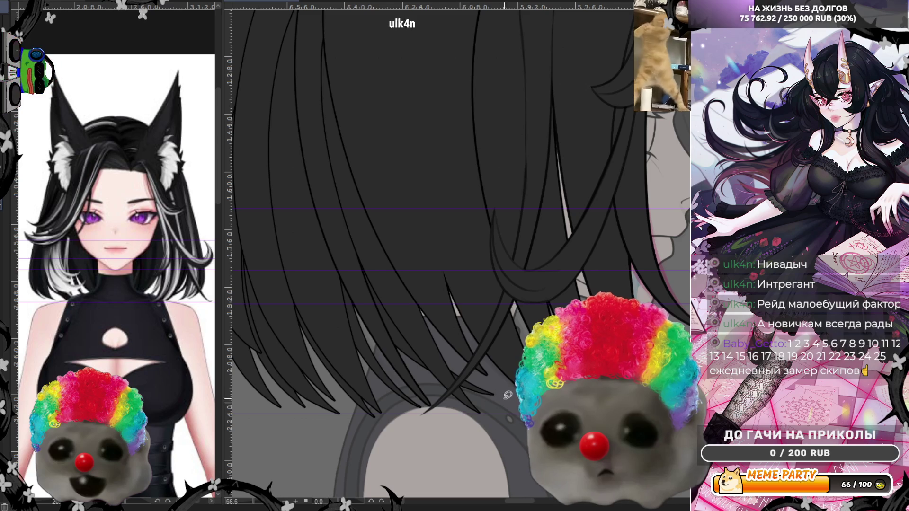
scroll(508, 379, "down", 1)
scroll(509, 378, "down", 1)
scroll(509, 379, "down", 1)
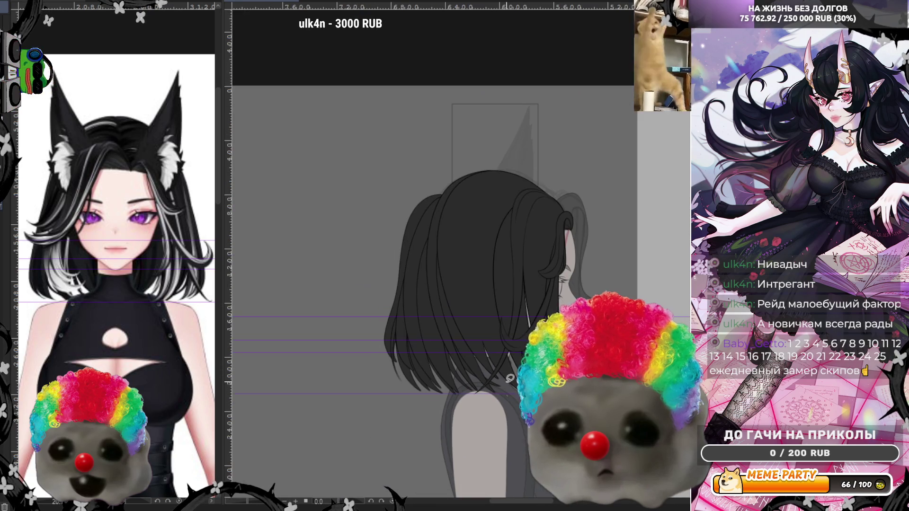
scroll(600, 338, "up", 1)
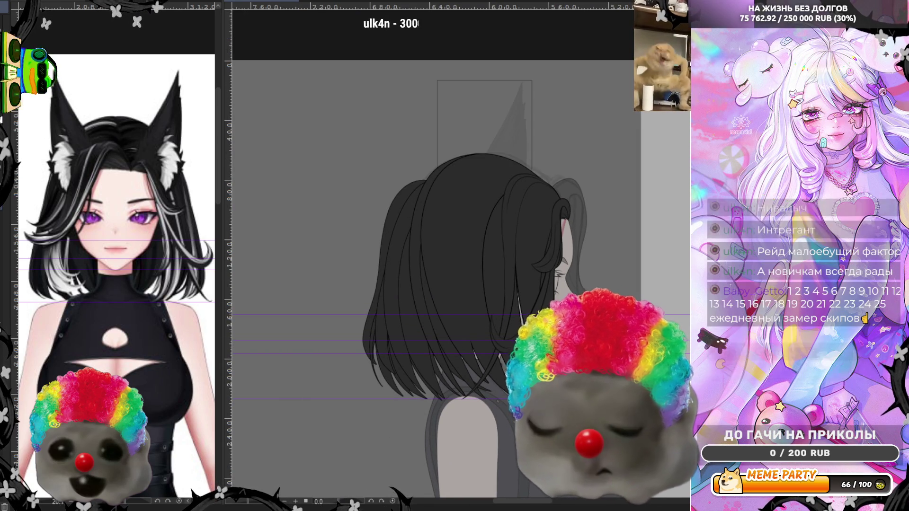
scroll(567, 397, "up", 2)
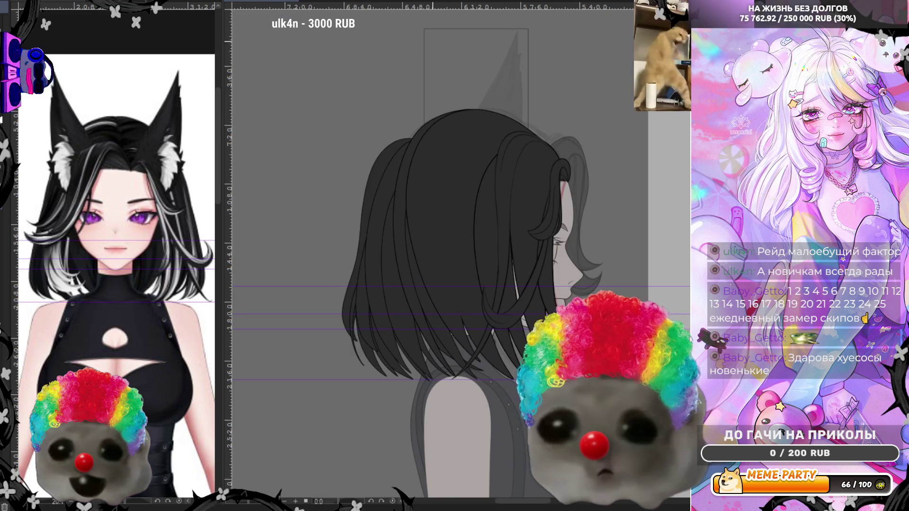
Step: Flip the canvas view horizontally so the profile head faces left
key("m")
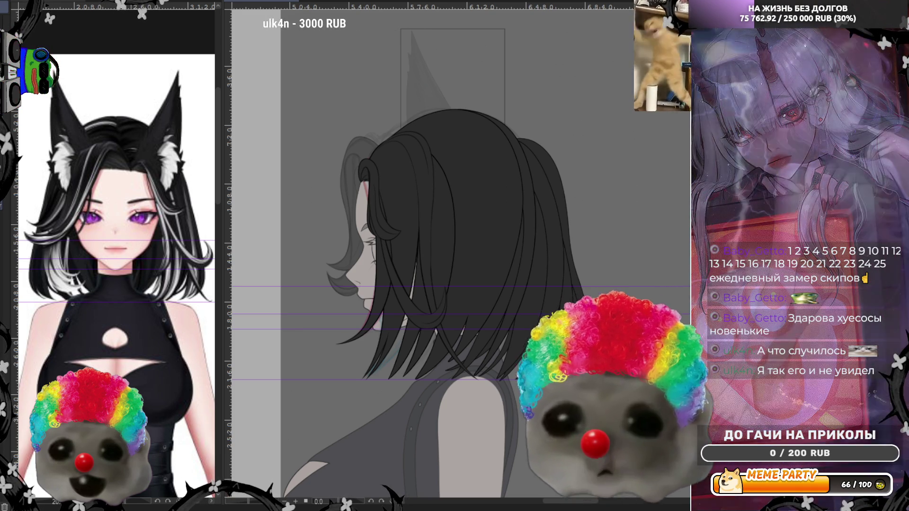
scroll(347, 359, "up", 1)
scroll(348, 359, "up", 1)
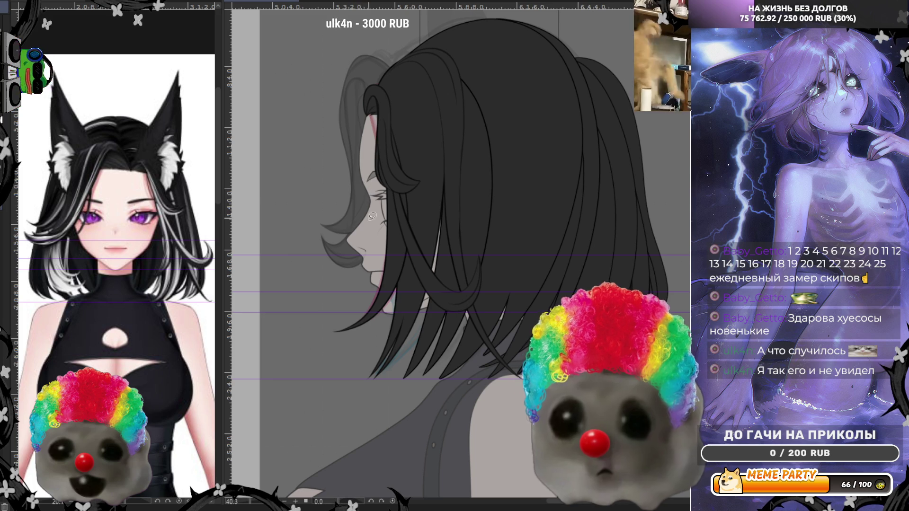
Step: Draw a white highlight curve below the chin along the front strands, undoing and redoing until it stays
left_click_drag(370, 248, 346, 356)
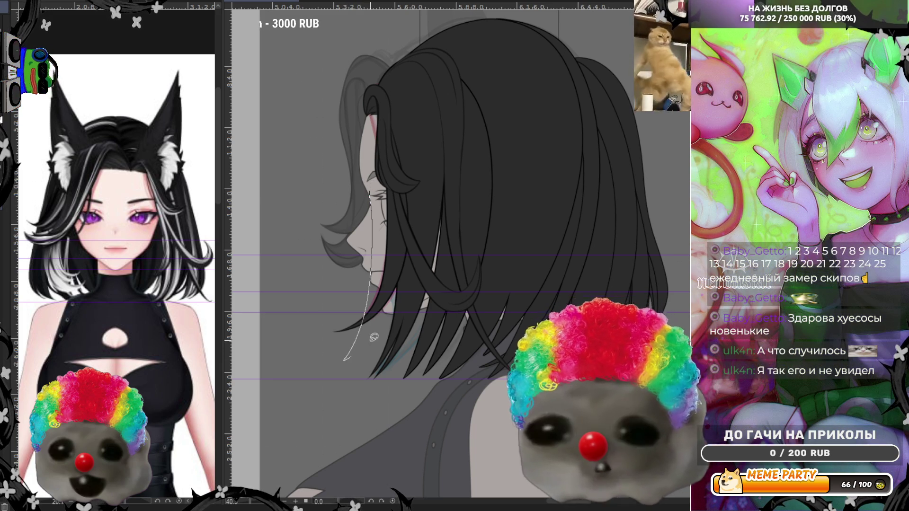
key("ctrl+z")
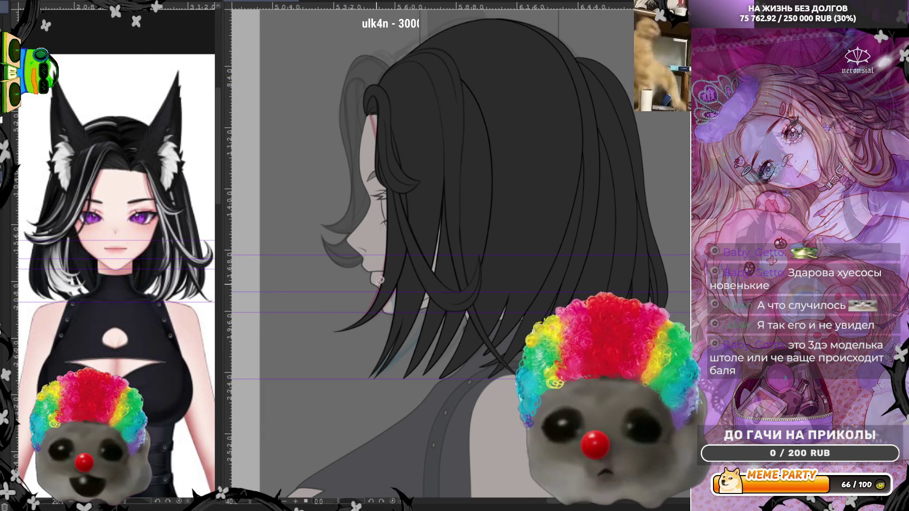
left_click_drag(365, 216, 353, 351)
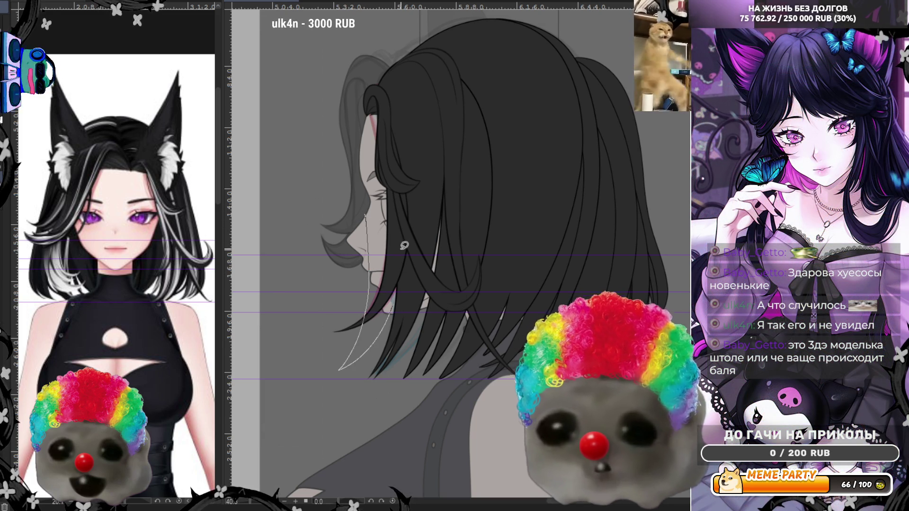
key("ctrl+z")
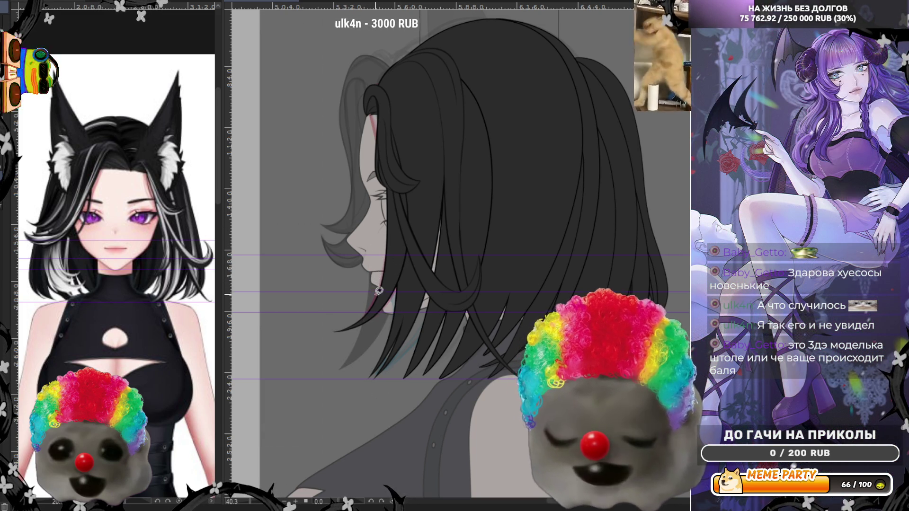
key("ctrl+y")
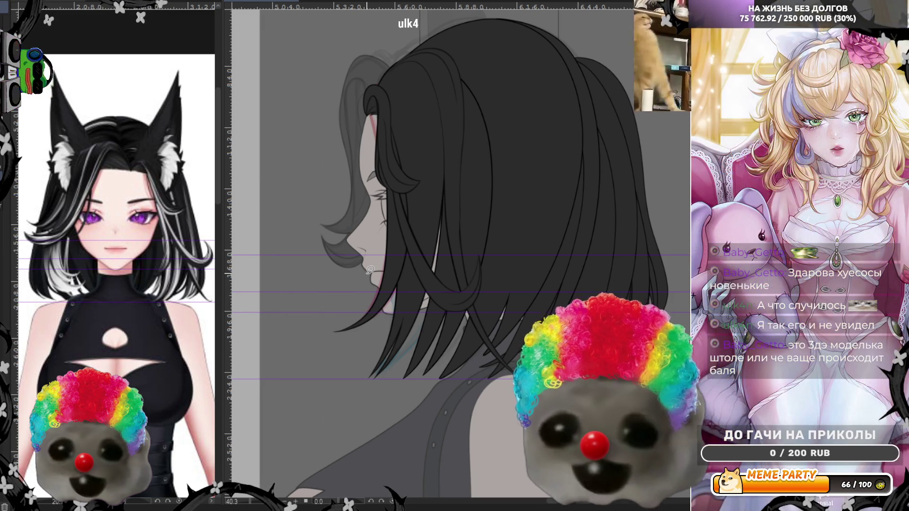
scroll(369, 269, "down", 2)
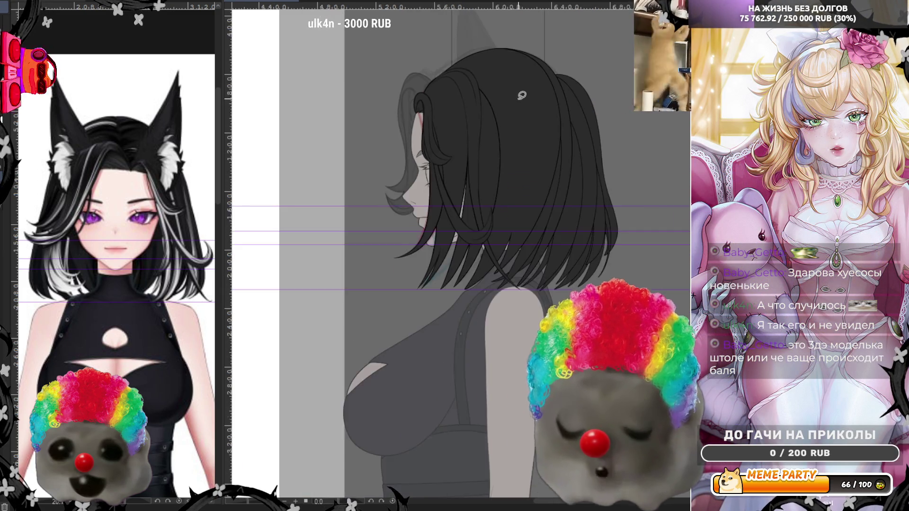
scroll(419, 223, "down", 2)
scroll(467, 178, "down", 2)
scroll(490, 146, "down", 1)
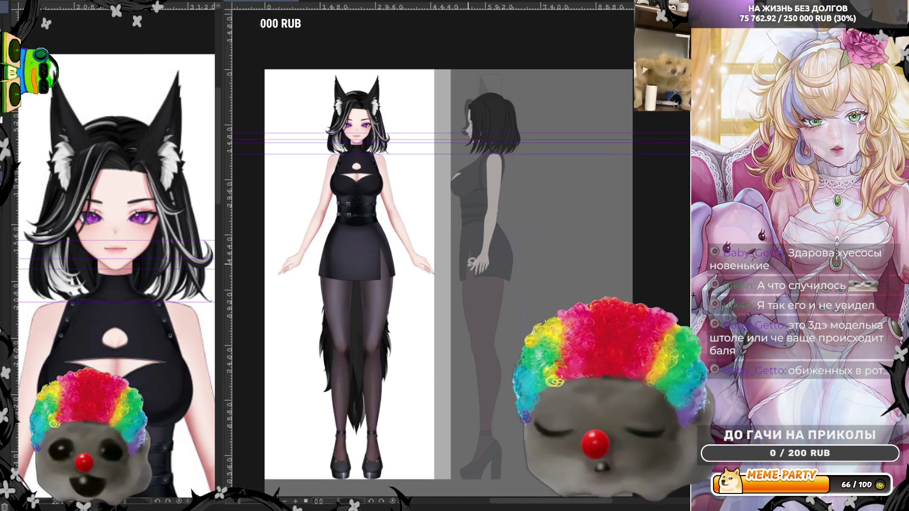
scroll(492, 107, "up", 1)
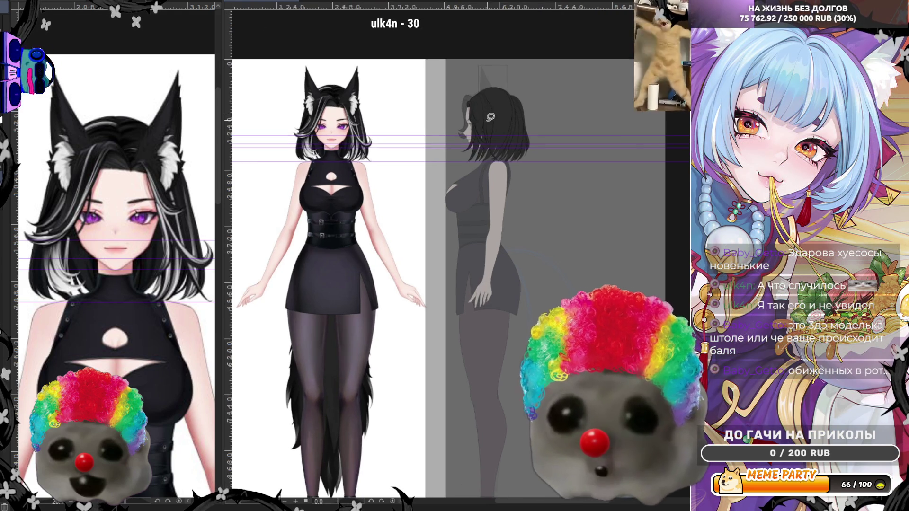
scroll(492, 107, "up", 1)
scroll(493, 107, "up", 1)
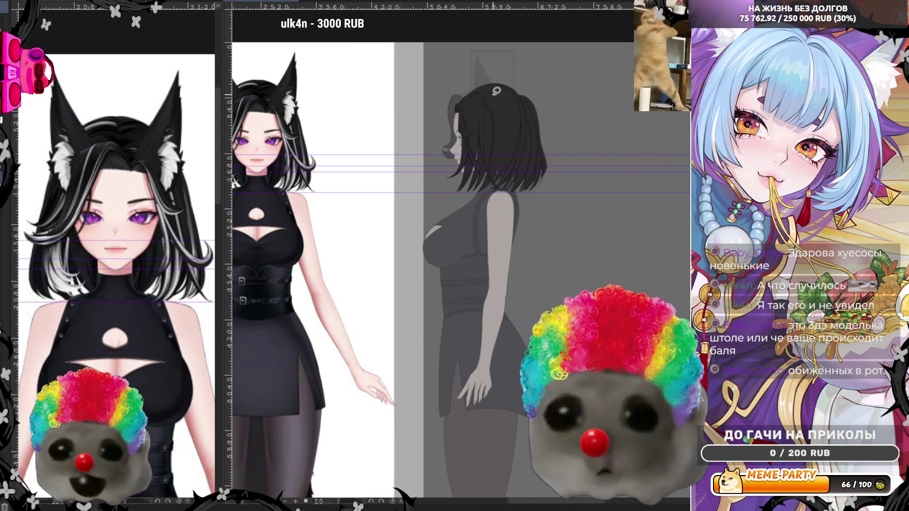
scroll(472, 96, "down", 2)
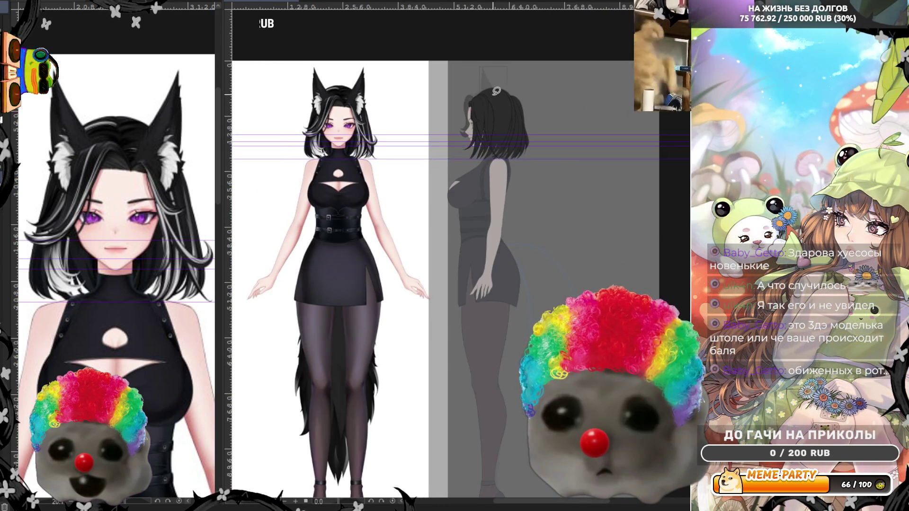
scroll(495, 91, "down", 2)
scroll(526, 227, "up", 1)
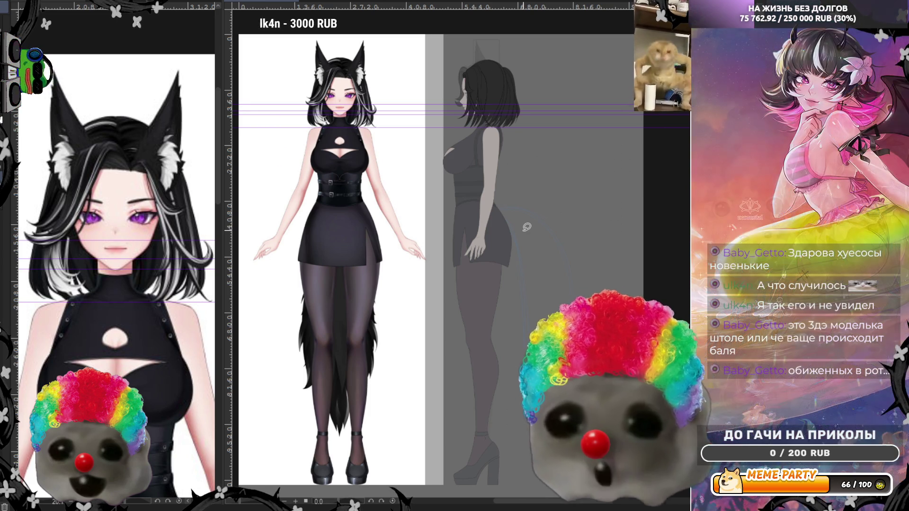
scroll(501, 50, "up", 1)
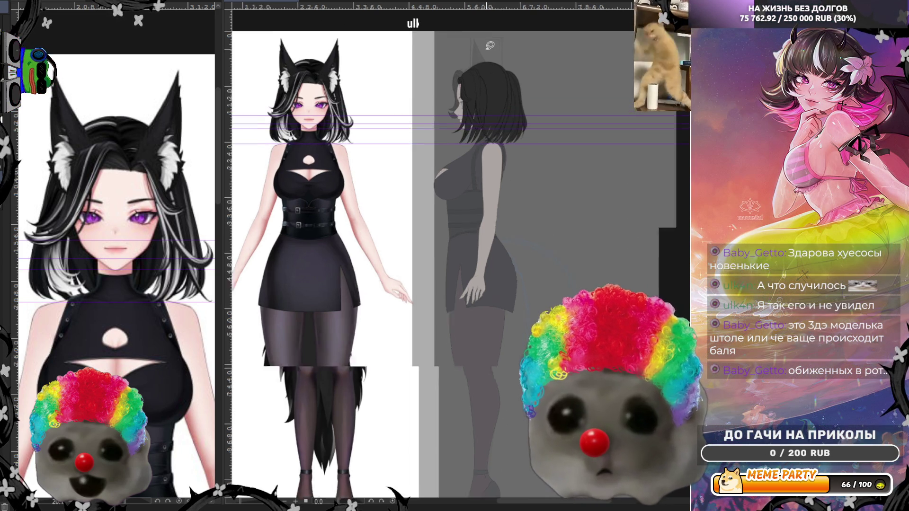
scroll(501, 50, "up", 1)
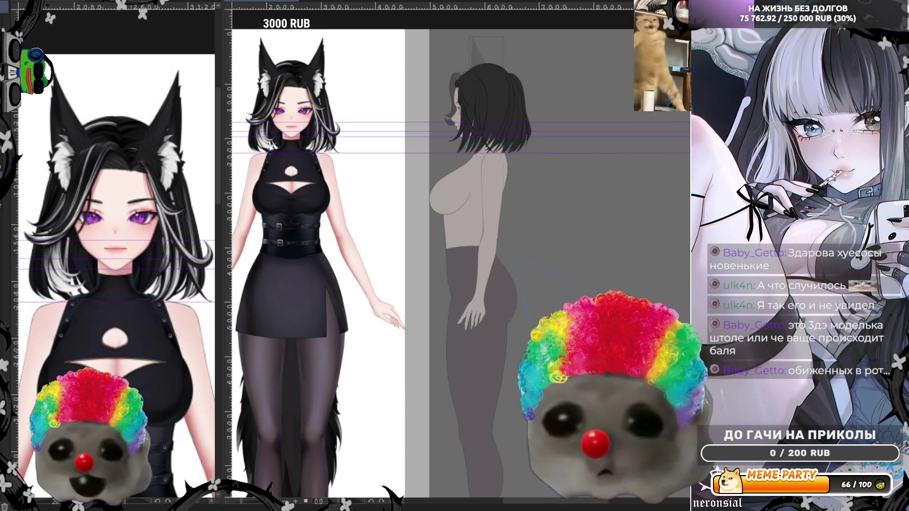
scroll(499, 183, "up", 1)
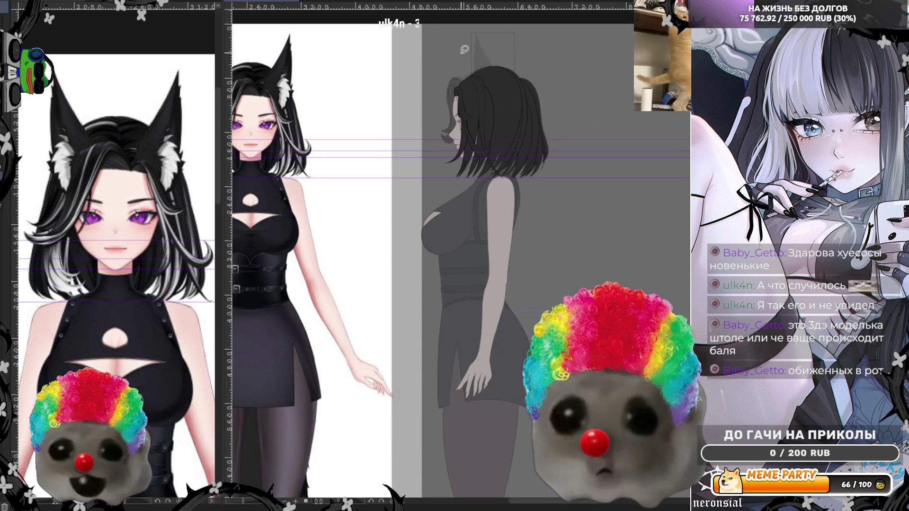
scroll(526, 186, "up", 1)
scroll(561, 188, "up", 1)
scroll(595, 191, "up", 1)
scroll(568, 192, "down", 1)
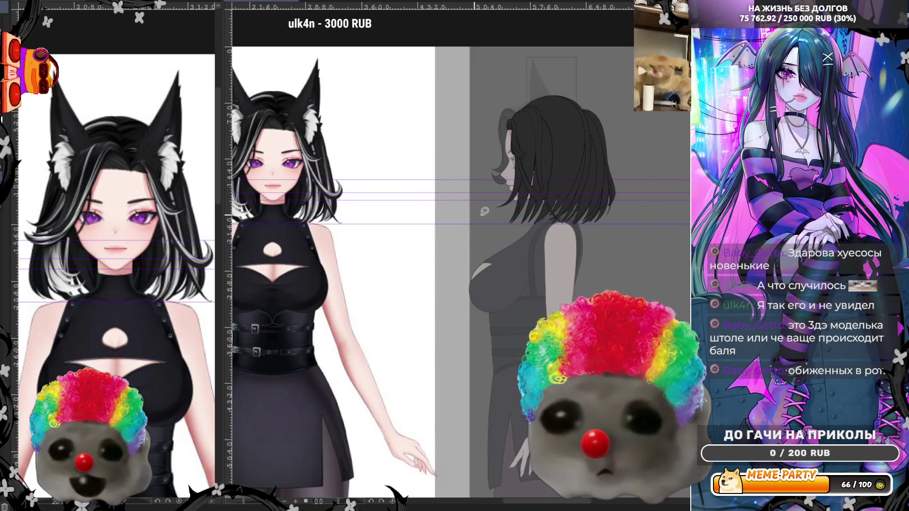
scroll(532, 193, "down", 1)
scroll(497, 193, "up", 1)
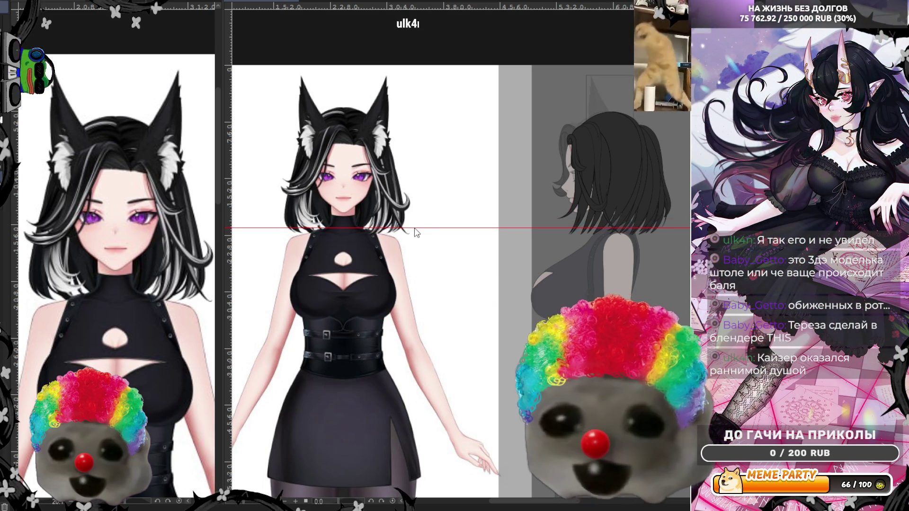
scroll(437, 180, "up", 2)
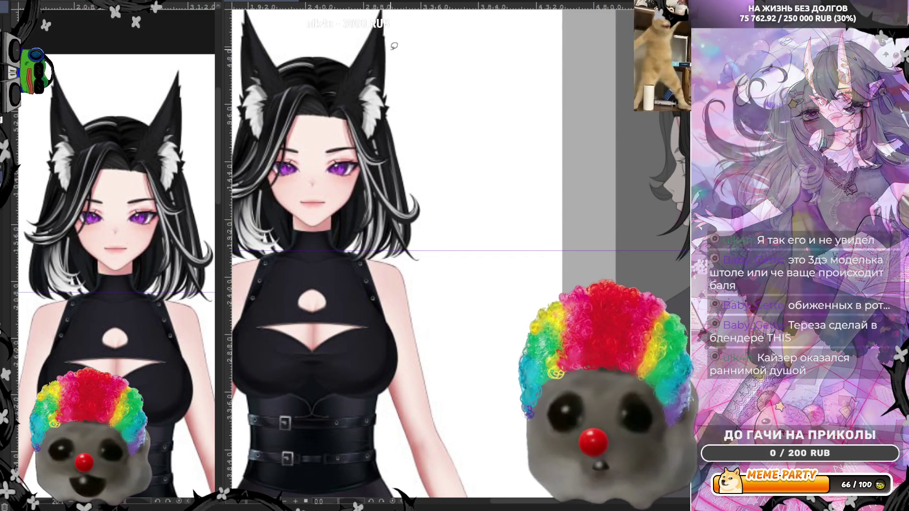
Step: Pull horizontal ruler guides down and set them at the character's chin height
left_click_drag(353, 260, 360, 241)
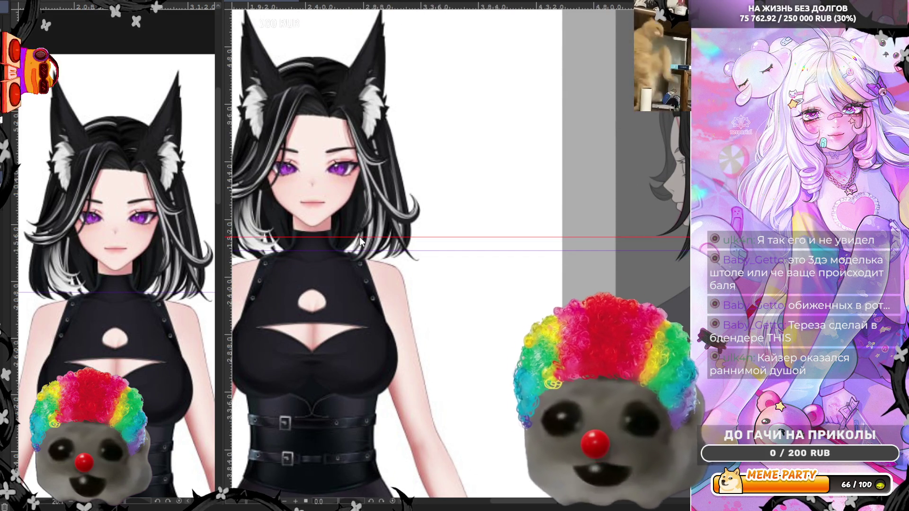
left_click_drag(346, 249, 350, 242)
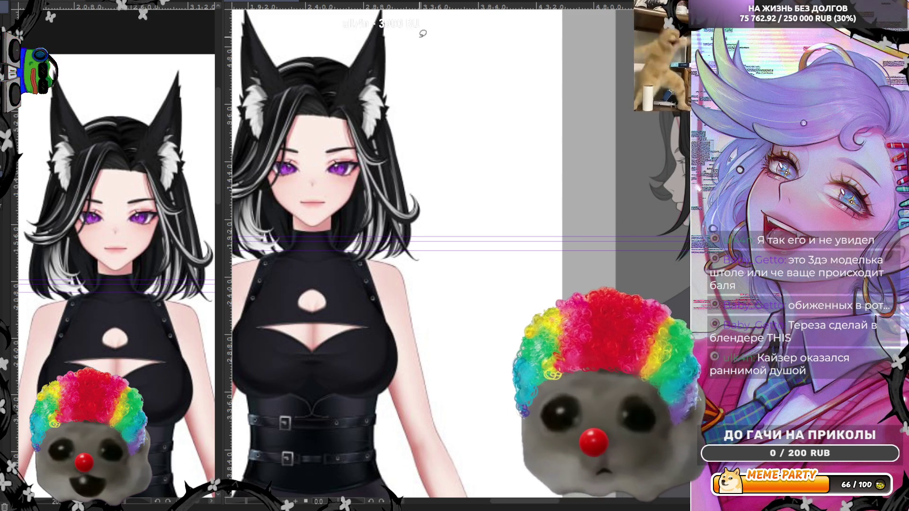
mouse_move(443, 10)
left_mouse_down()
mouse_move(352, 236)
mouse_move(359, 228)
left_mouse_up()
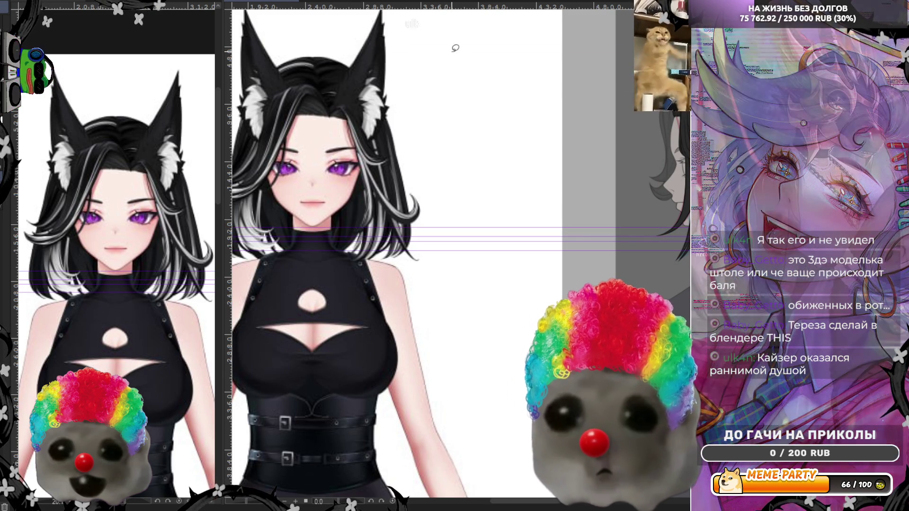
left_click_drag(467, 15, 367, 239)
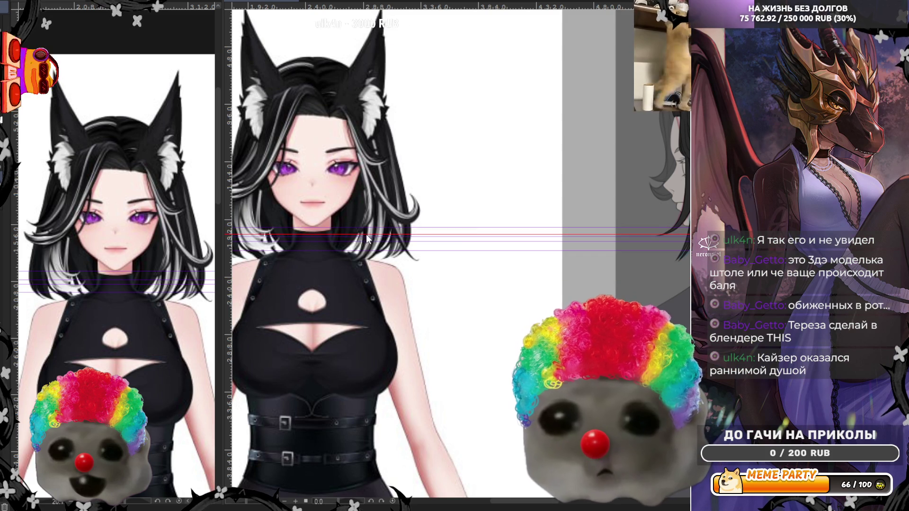
scroll(370, 230, "down", 1)
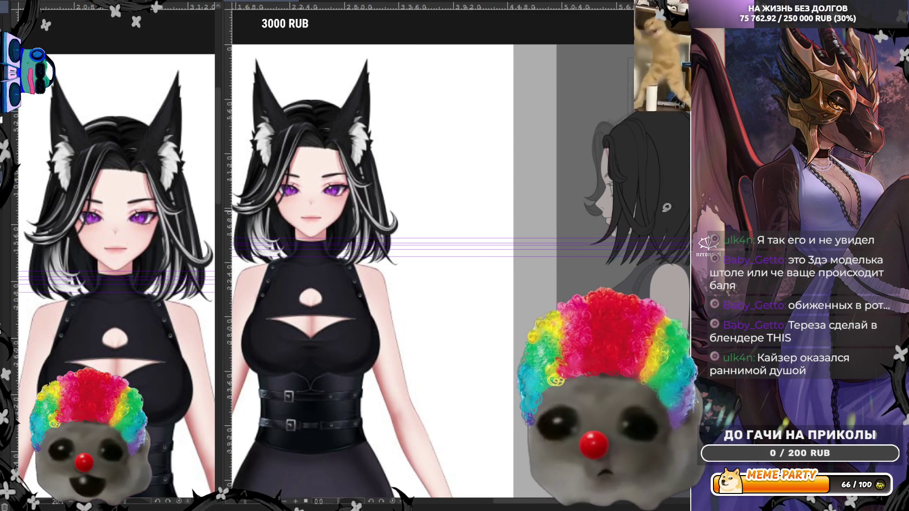
scroll(630, 228, "up", 2)
scroll(629, 228, "up", 2)
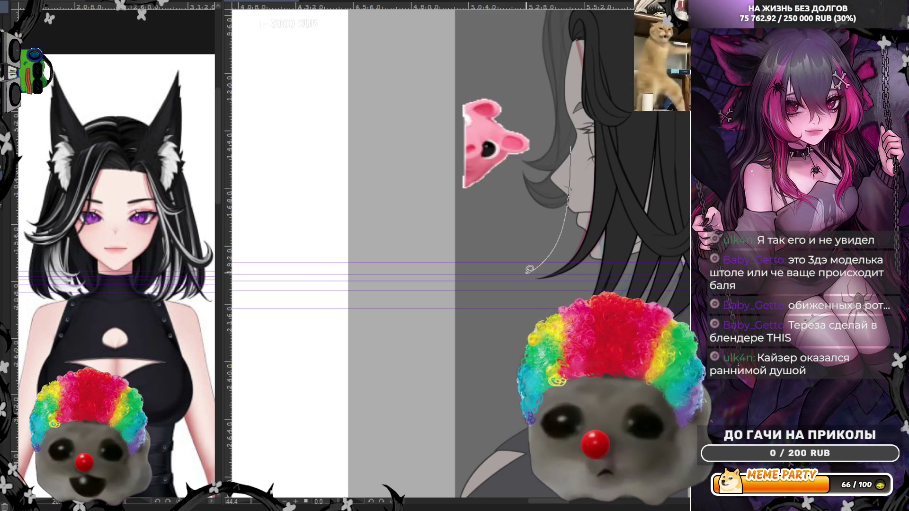
Step: Try a light curve along the face contour and undo it with the earlier white stroke
left_click_drag(527, 274, 603, 191)
key("ctrl+z")
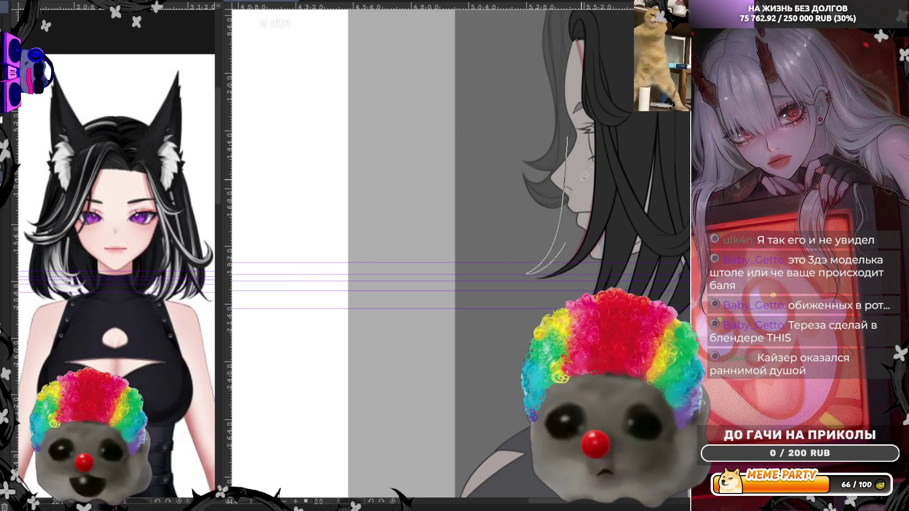
key("ctrl+z")
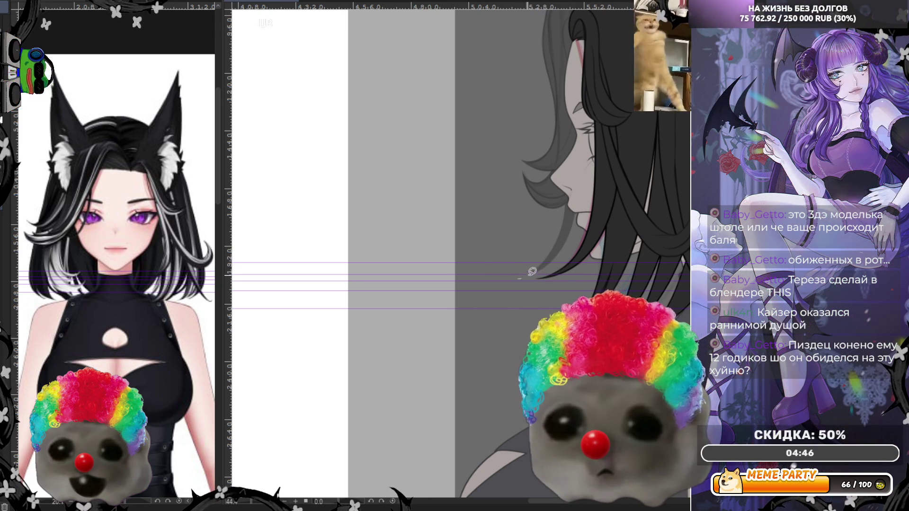
Step: Undo a stray dark stroke on the hair edge, then draw a white highlight streak down the hair near the ear
left_click_drag(586, 193, 543, 275)
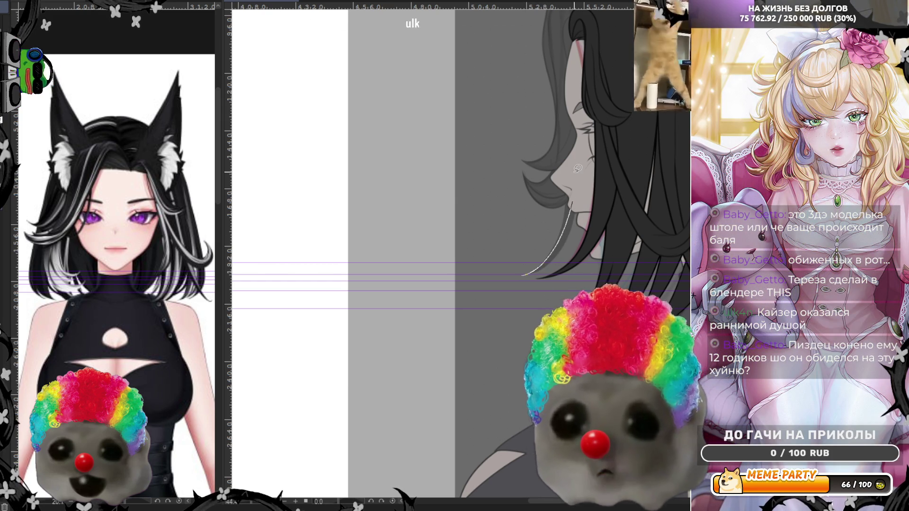
key("ctrl+z")
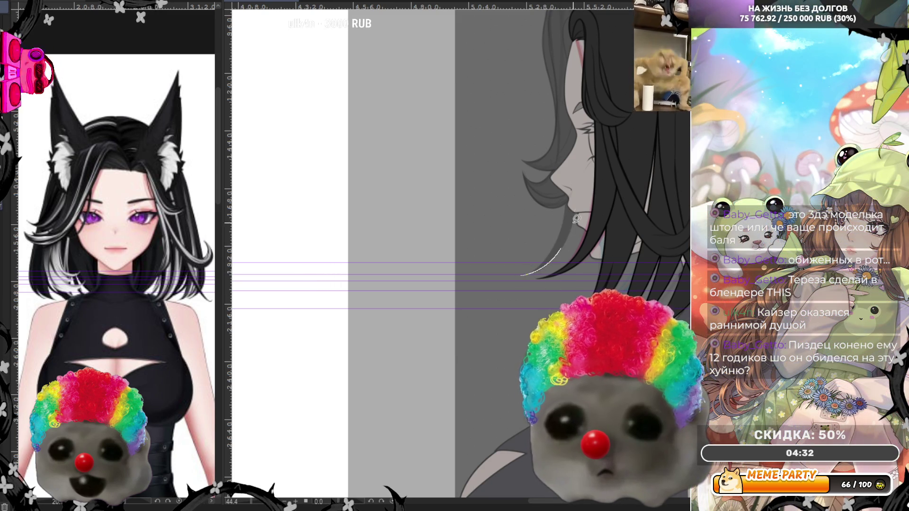
left_click_drag(593, 206, 564, 294)
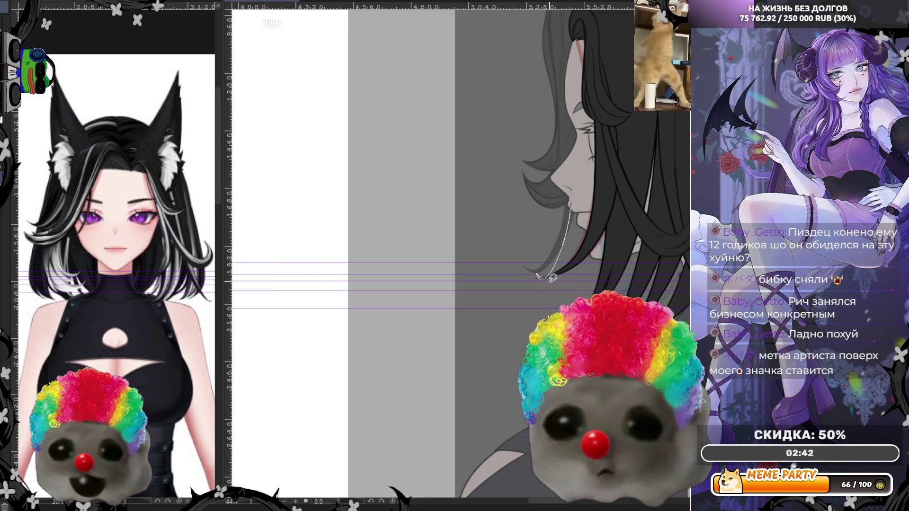
left_click_drag(584, 209, 583, 217)
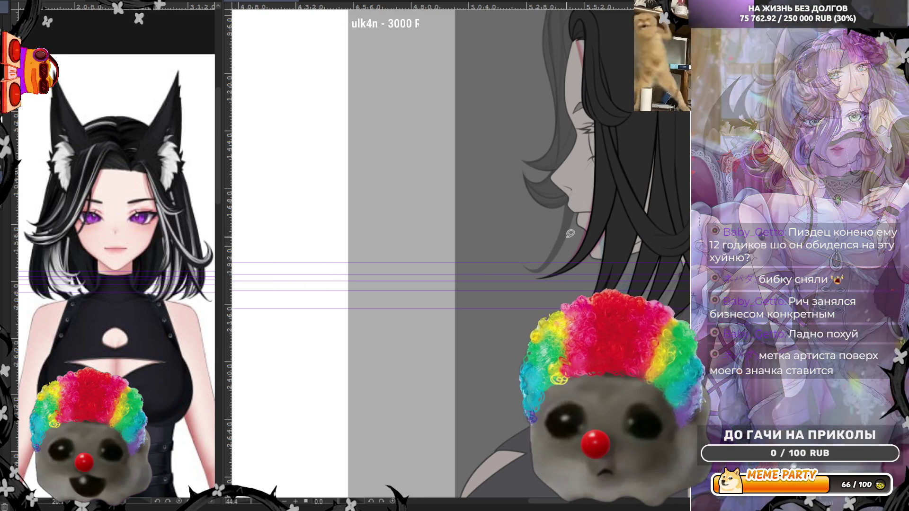
left_click_drag(559, 250, 542, 269)
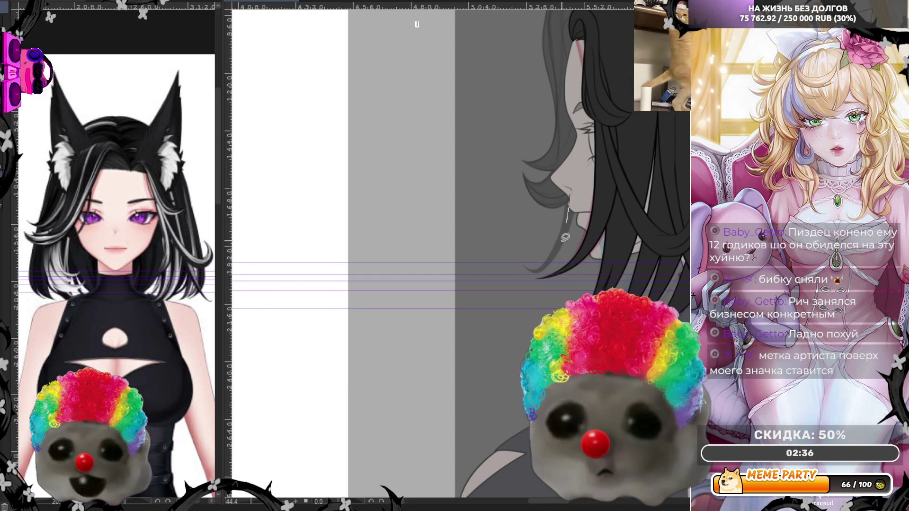
left_click_drag(573, 196, 556, 276)
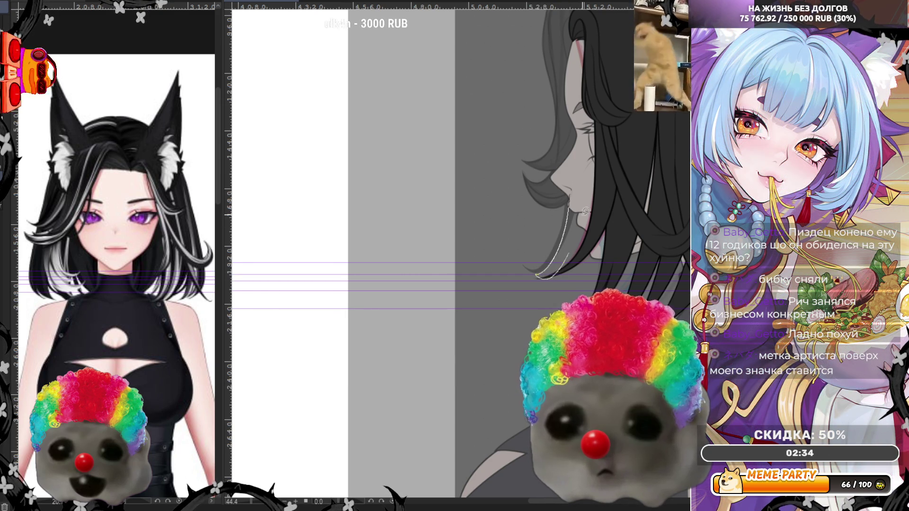
key("ctrl+z")
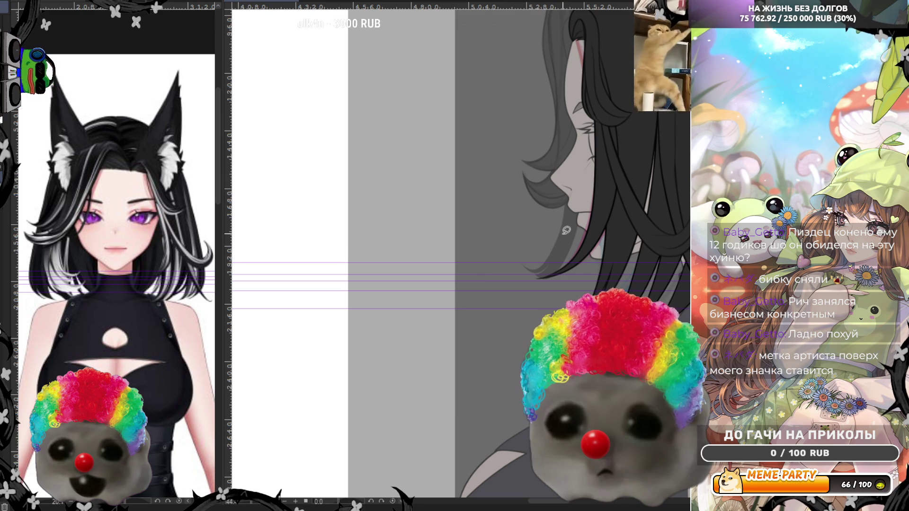
left_click_drag(572, 210, 528, 277)
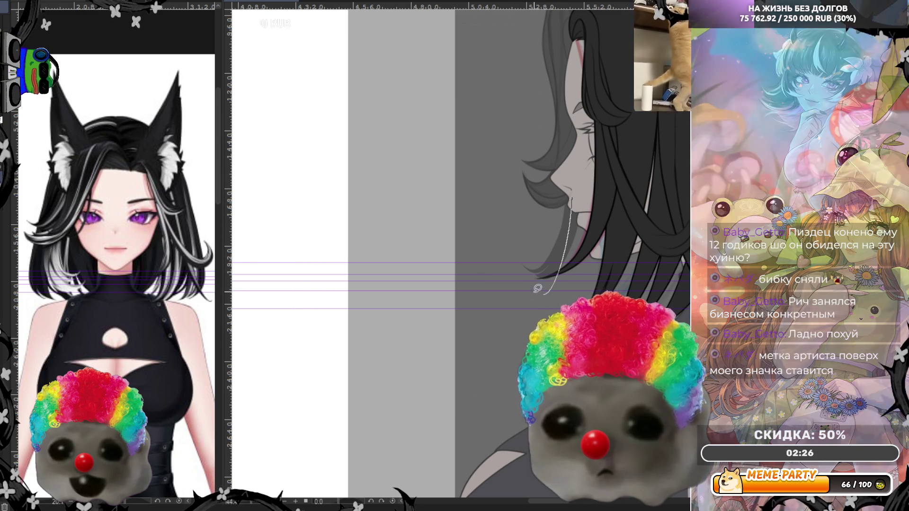
key("ctrl+z")
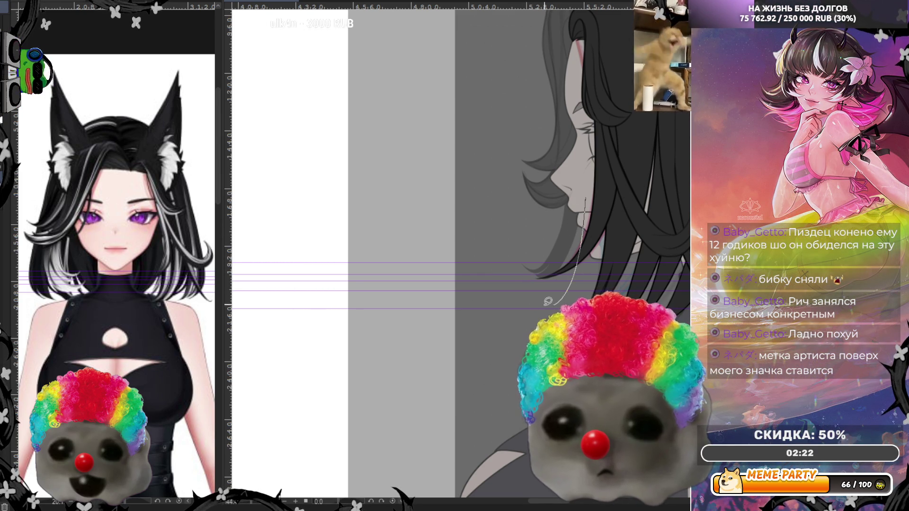
mouse_move(579, 206)
left_mouse_down()
mouse_move(534, 279)
mouse_move(603, 175)
left_mouse_up()
key("ctrl+z")
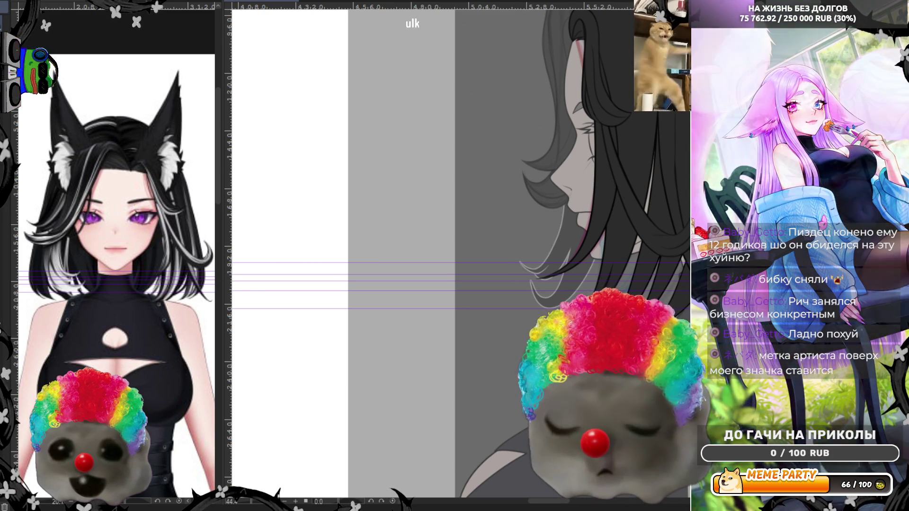
scroll(565, 254, "up", 5)
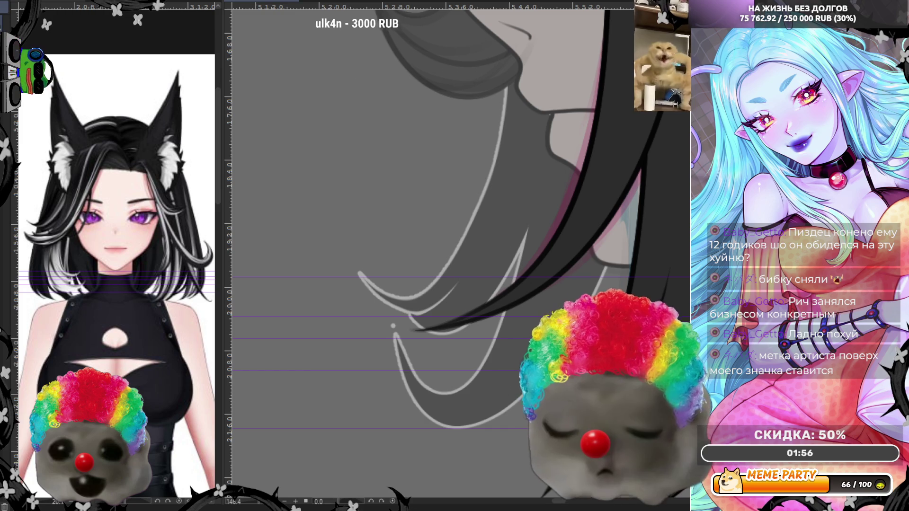
Step: Undo the existing white highlights, try two strokes along the hair curve and undo them
key("ctrl+z")
scroll(434, 256, "up", 1)
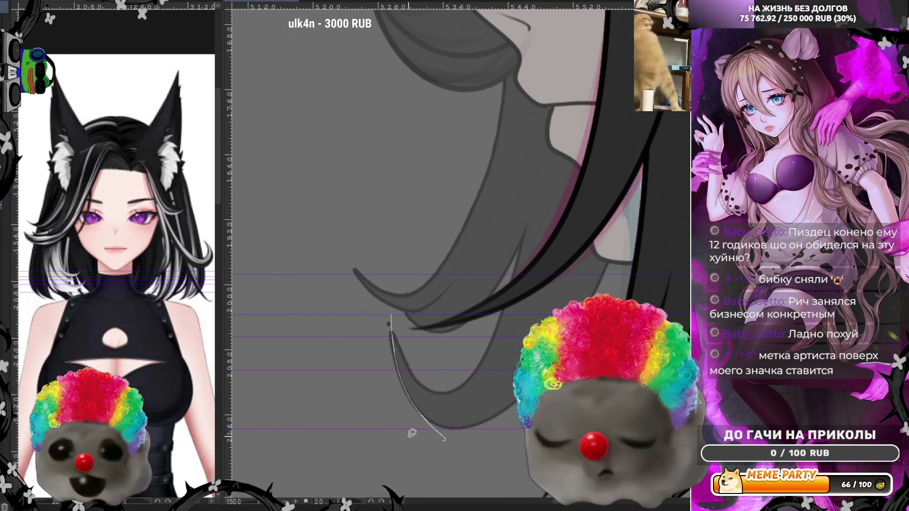
key("ctrl+z")
left_click_drag(389, 323, 453, 387)
left_click_drag(391, 321, 422, 410)
key("ctrl+z")
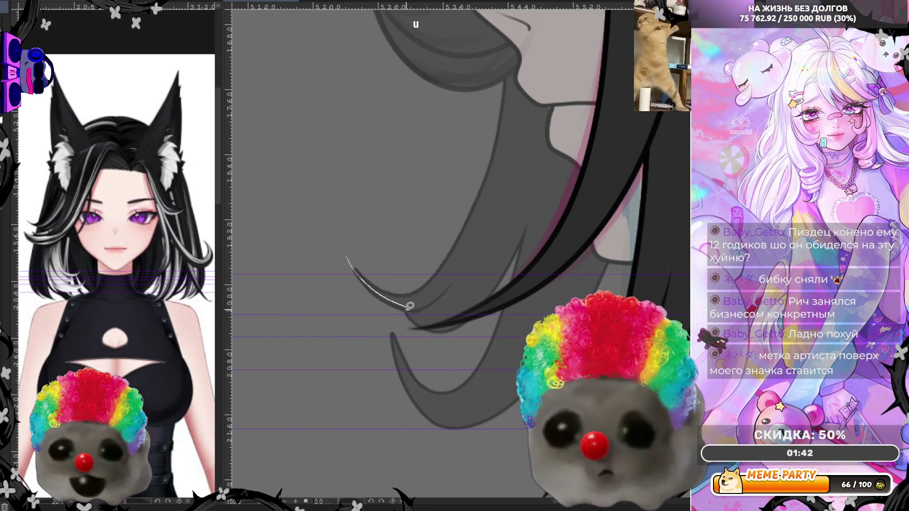
Step: Test further short white highlight strokes on the strands below the chin and undo each one
left_click_drag(436, 327, 489, 305)
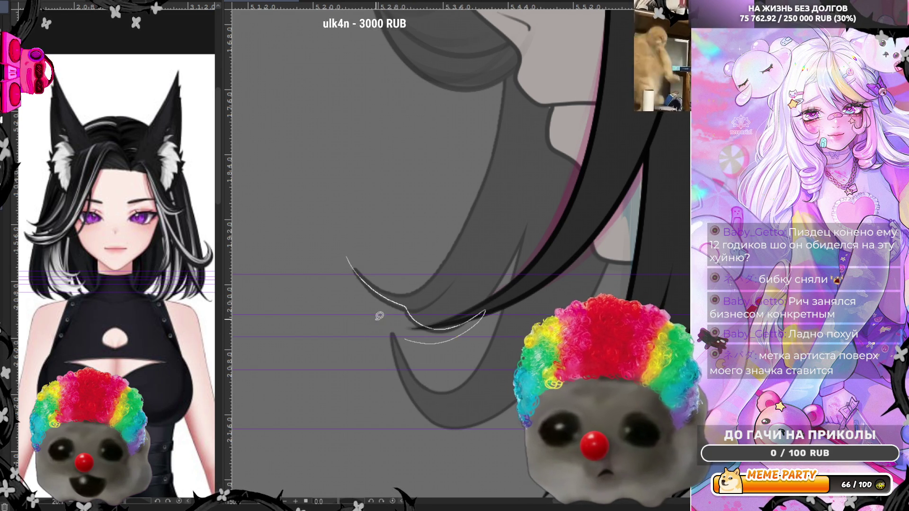
key("ctrl+z")
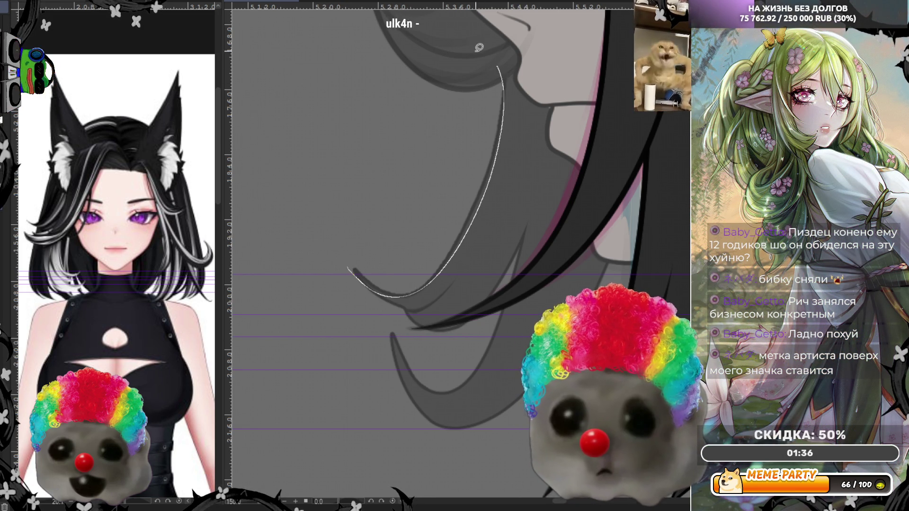
key("ctrl+z")
left_click_drag(349, 264, 377, 286)
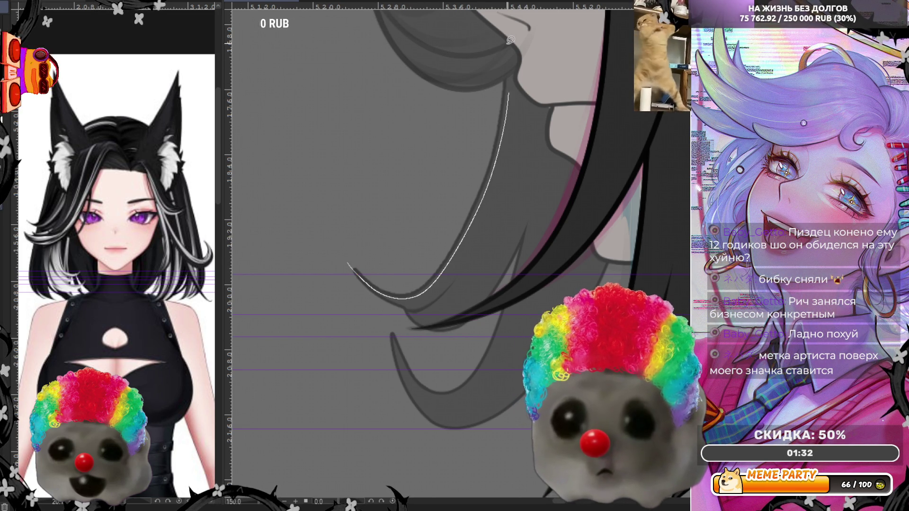
key("ctrl+z")
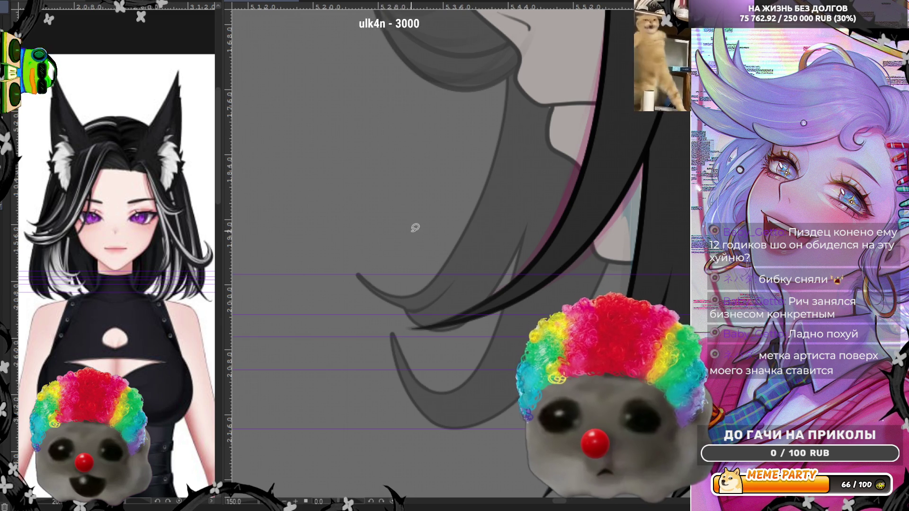
scroll(415, 227, "down", 3)
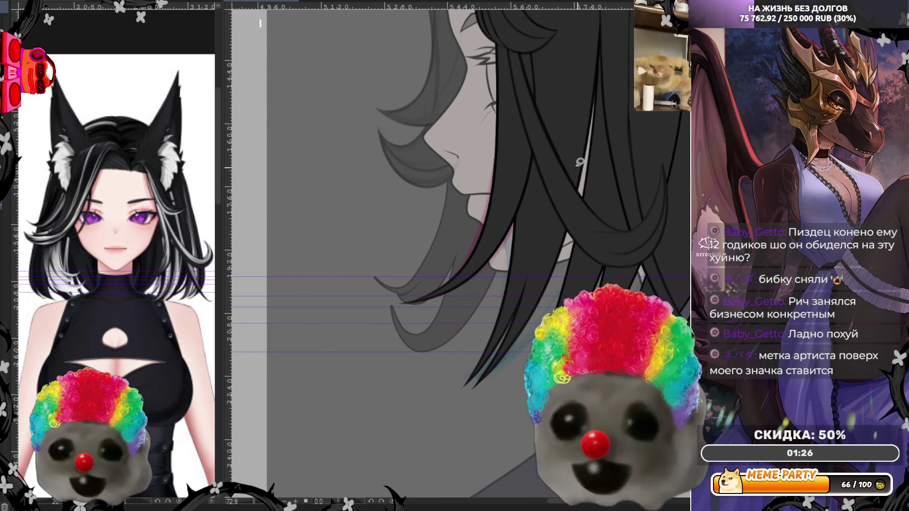
scroll(460, 194, "up", 2)
scroll(460, 194, "up", 1)
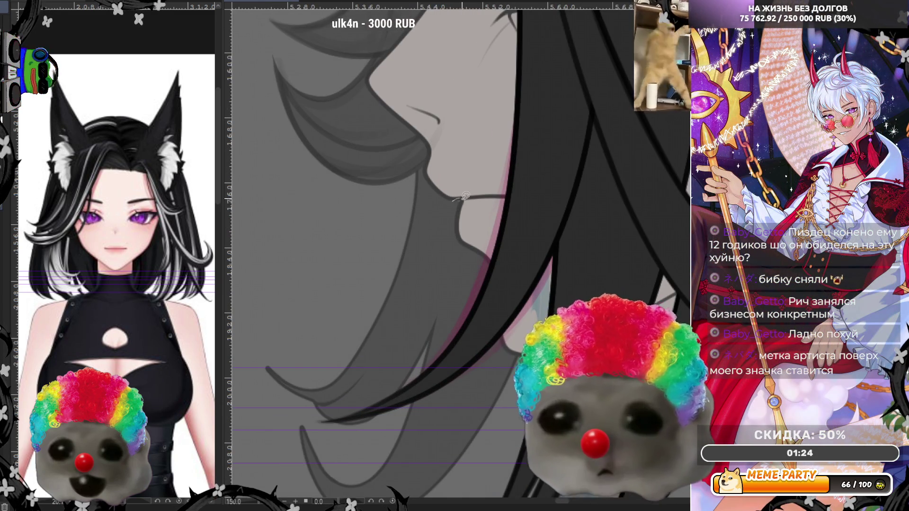
scroll(437, 211, "down", 2)
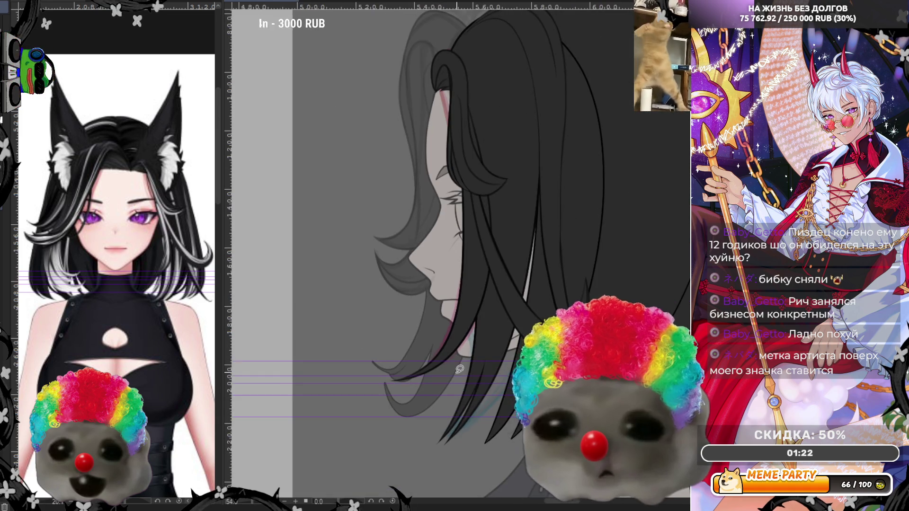
scroll(619, 261, "down", 2)
scroll(619, 261, "up", 3)
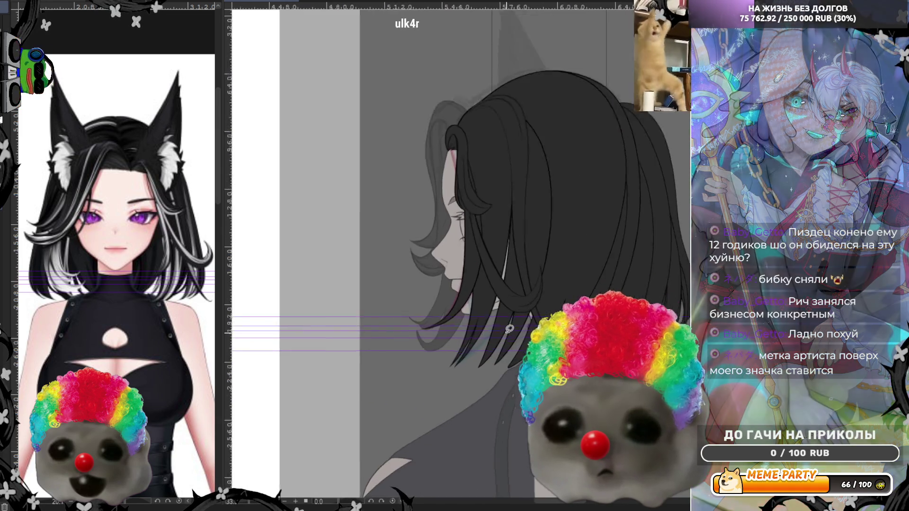
scroll(444, 383, "up", 1)
scroll(439, 329, "up", 1)
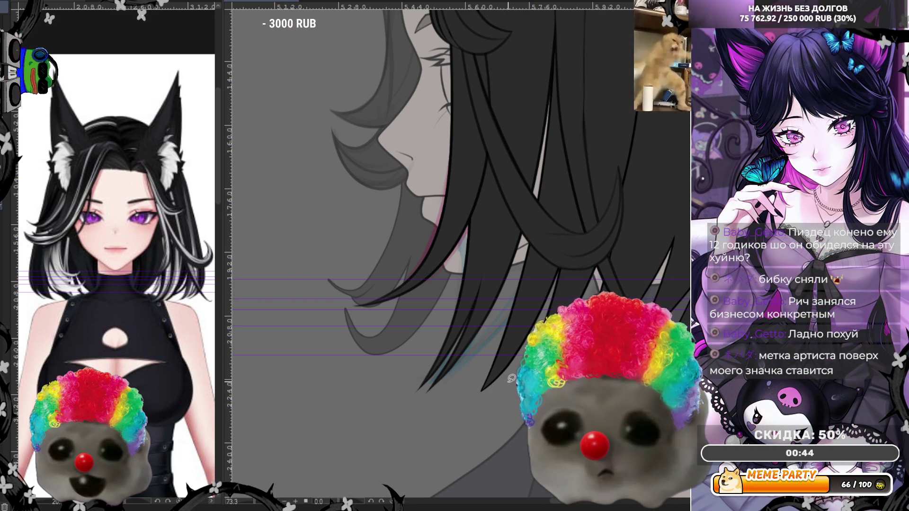
scroll(511, 379, "down", 2)
scroll(483, 334, "down", 2)
scroll(447, 282, "down", 1)
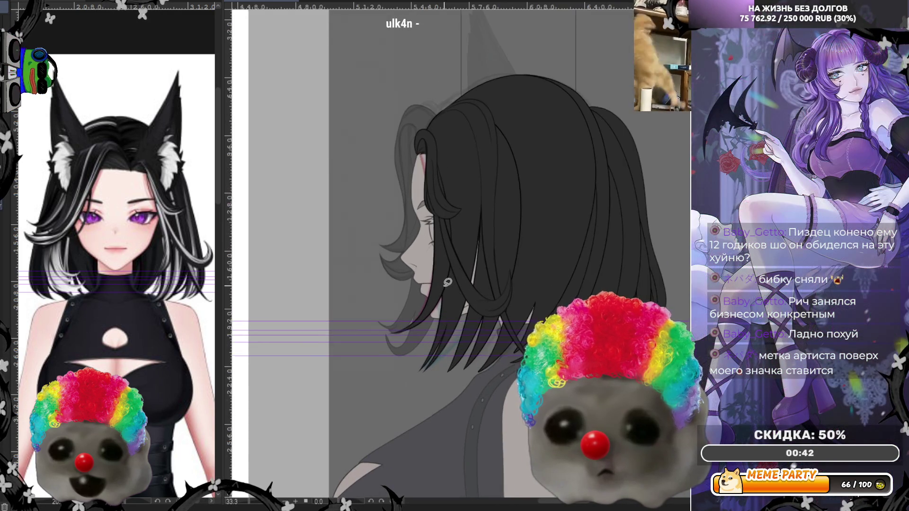
scroll(433, 305, "up", 1)
scroll(433, 305, "up", 1)
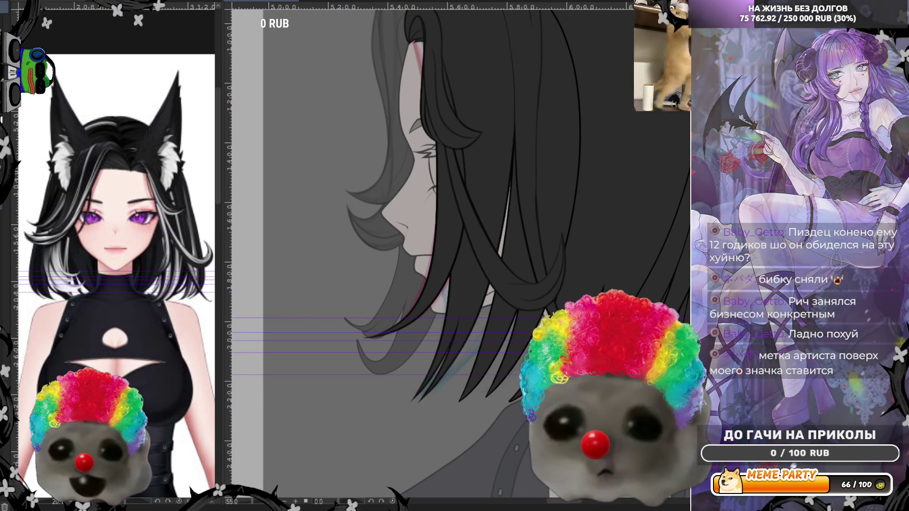
scroll(413, 360, "up", 1)
scroll(414, 361, "up", 1)
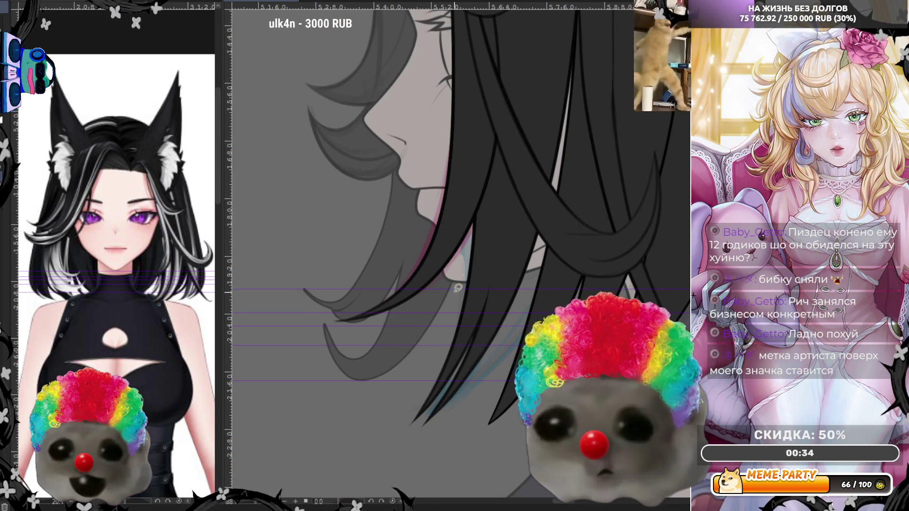
Step: Try thin and hooked white highlights down a lower hair strand, undoing each attempt
left_click_drag(461, 223, 389, 394)
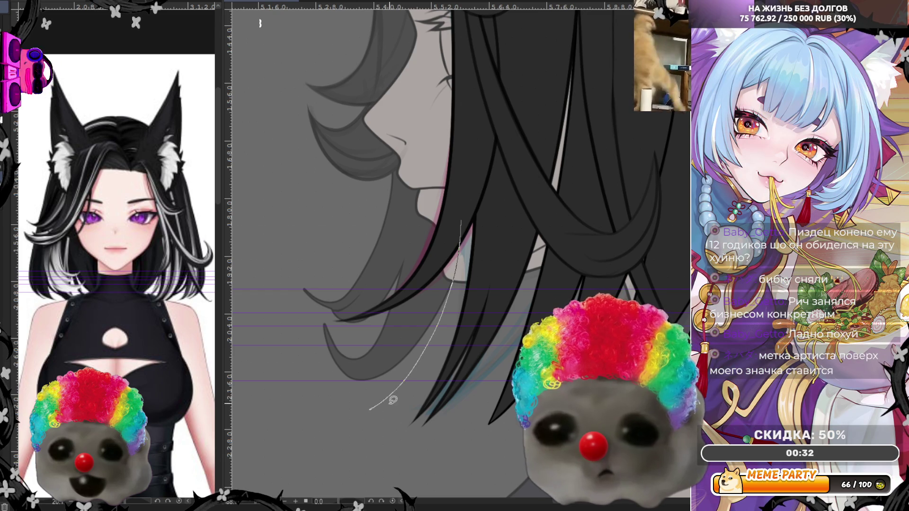
key("ctrl+z")
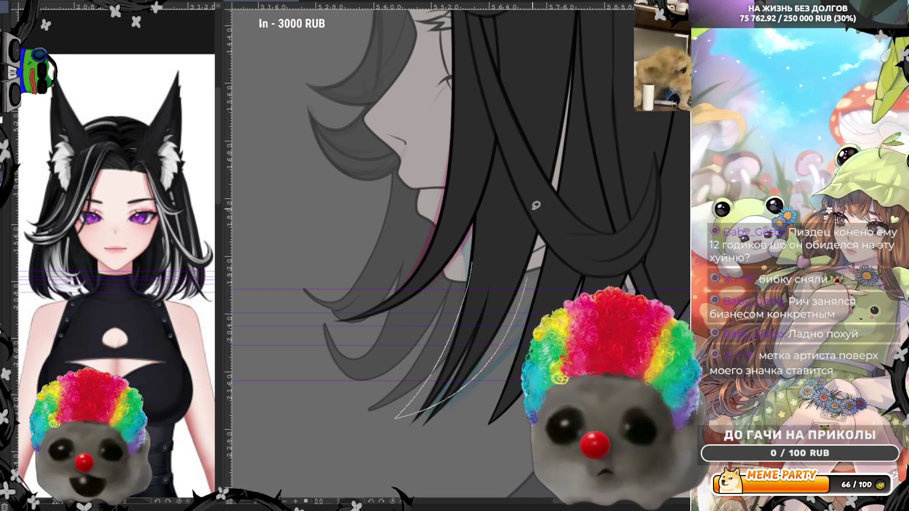
key("ctrl+z")
left_click_drag(474, 412, 475, 412)
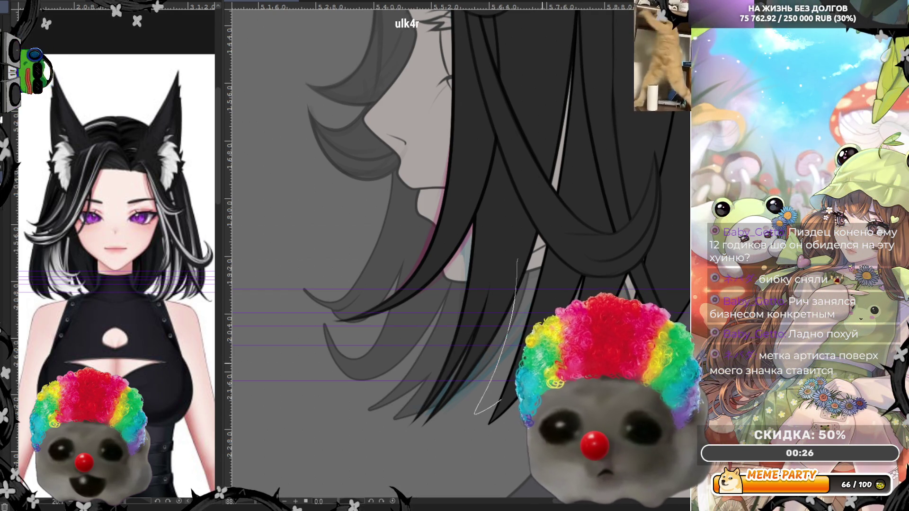
key("ctrl+z")
left_click_drag(512, 248, 465, 412)
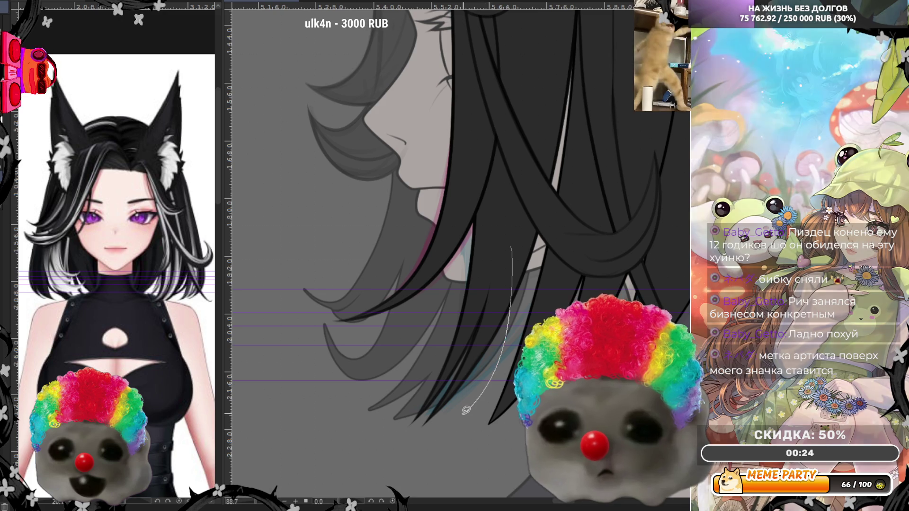
key("ctrl+z")
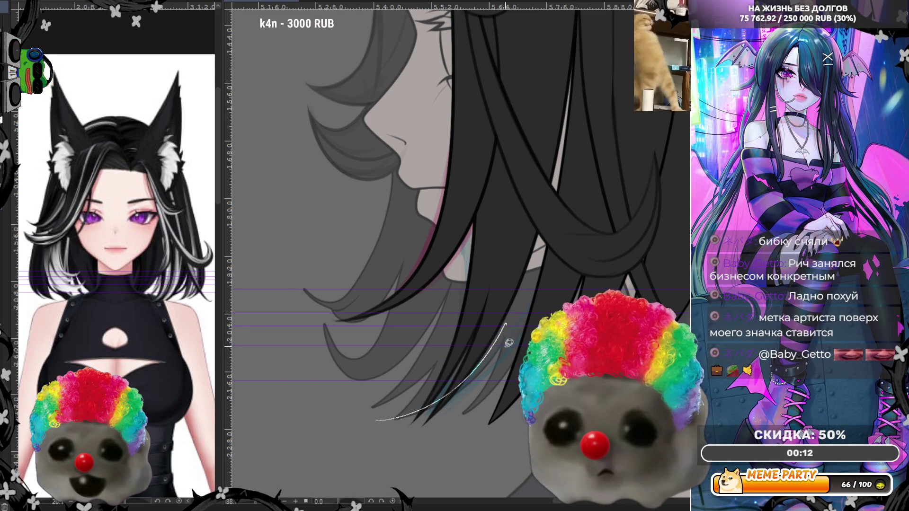
Step: Try shorter white highlight strokes near the hair tips and undo them all, leaving the hair unchanged
key("ctrl+z")
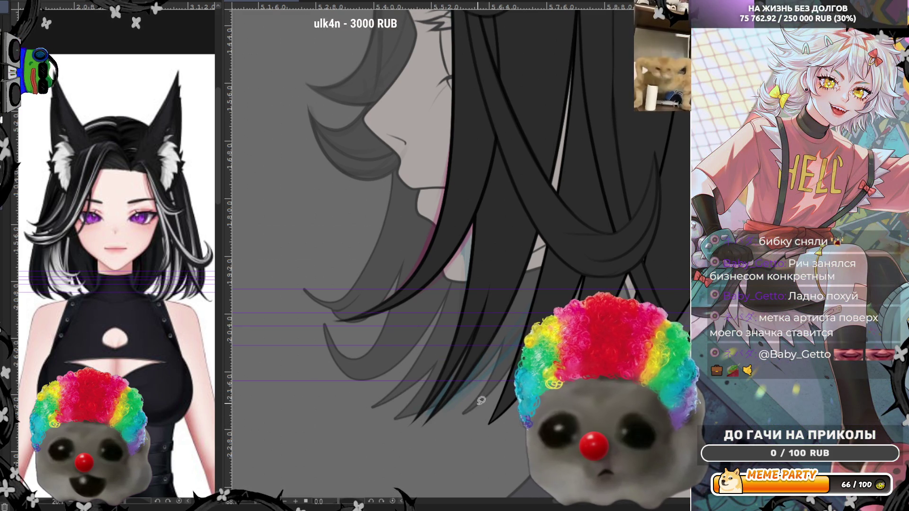
key("ctrl+z")
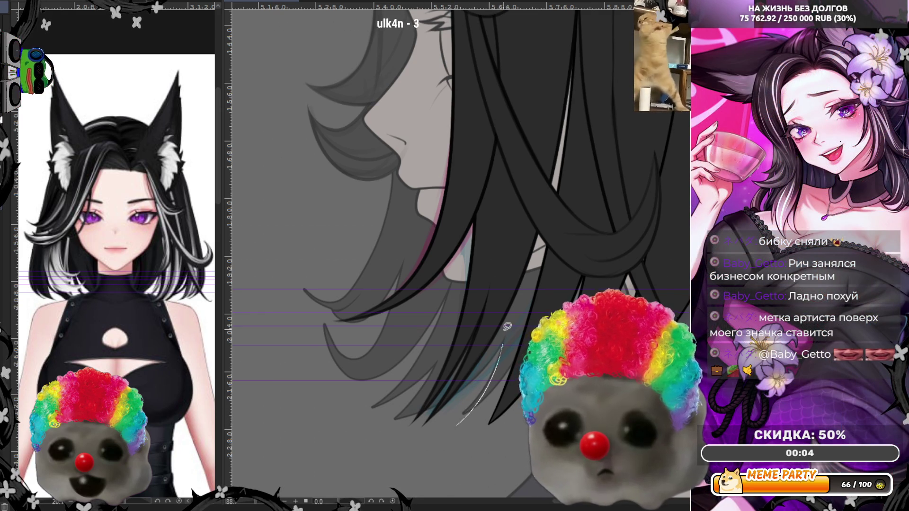
key("ctrl+z")
left_click_drag(503, 345, 483, 395)
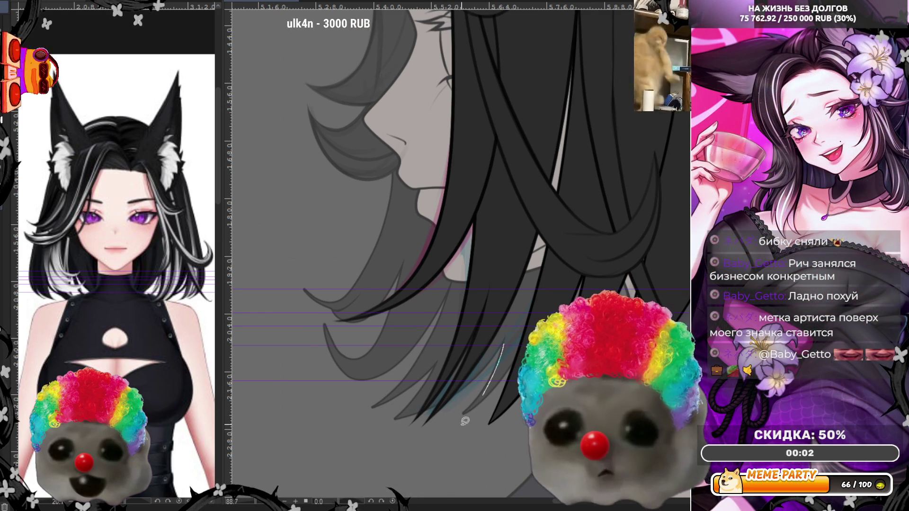
key("ctrl+z")
left_click_drag(460, 418, 474, 403)
key("ctrl+z")
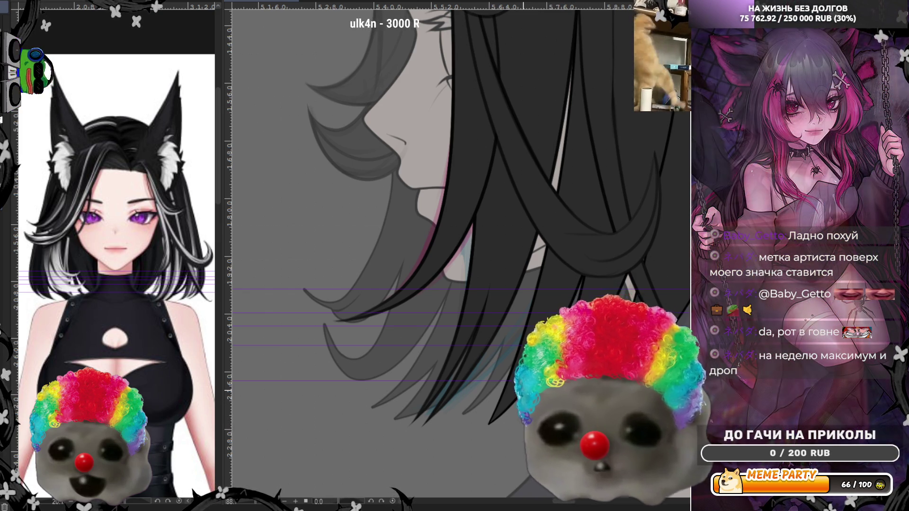
scroll(368, 267, "down", 3)
scroll(369, 267, "down", 2)
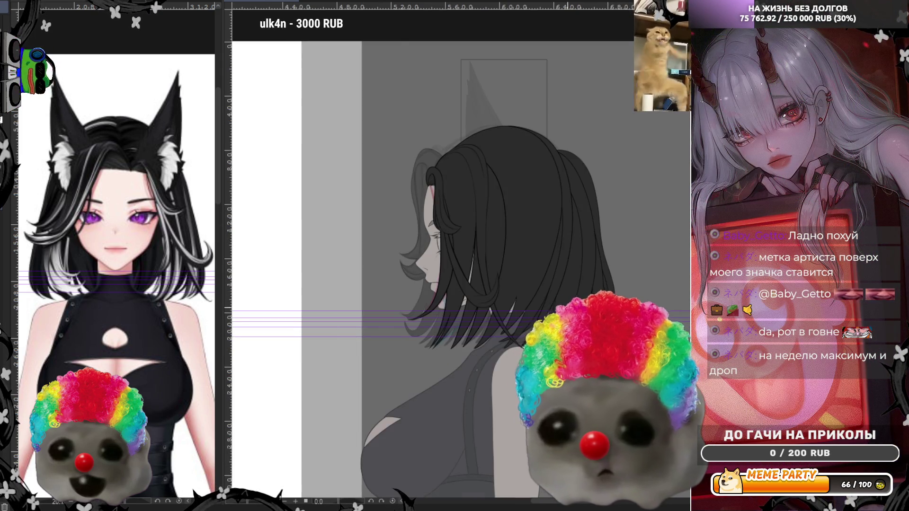
scroll(368, 267, "up", 3)
scroll(368, 266, "up", 2)
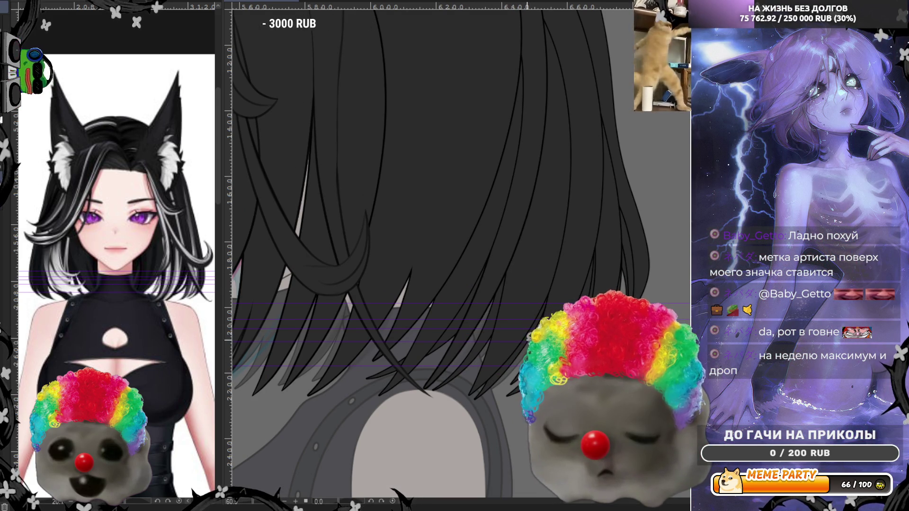
left_click_drag(522, 273, 493, 391)
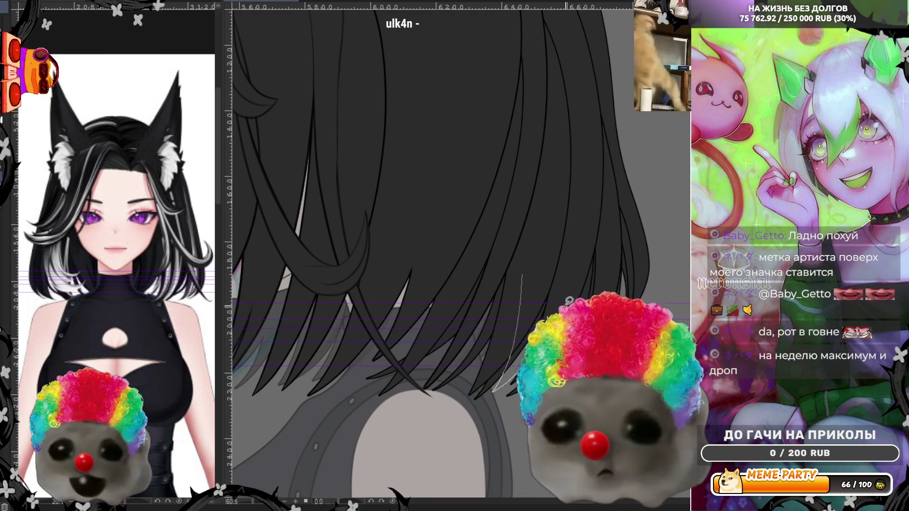
left_click_drag(568, 281, 567, 306)
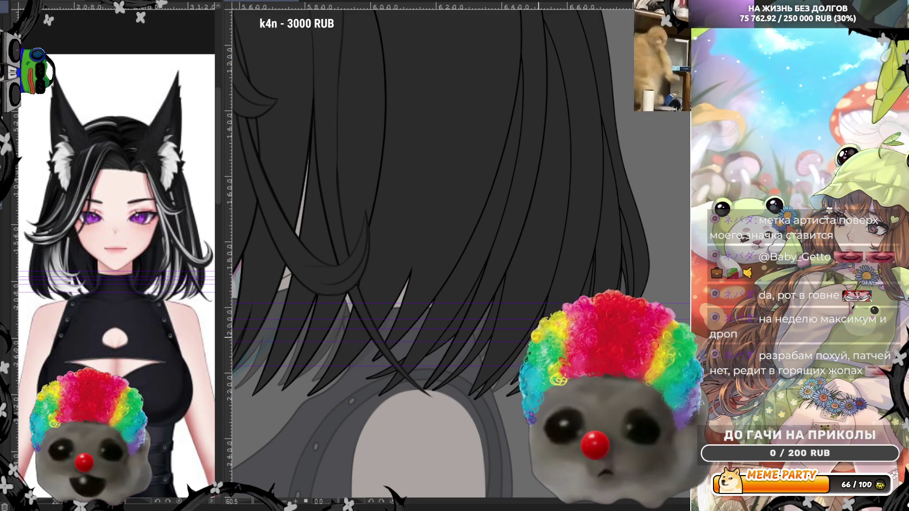
key("ctrl+minus")
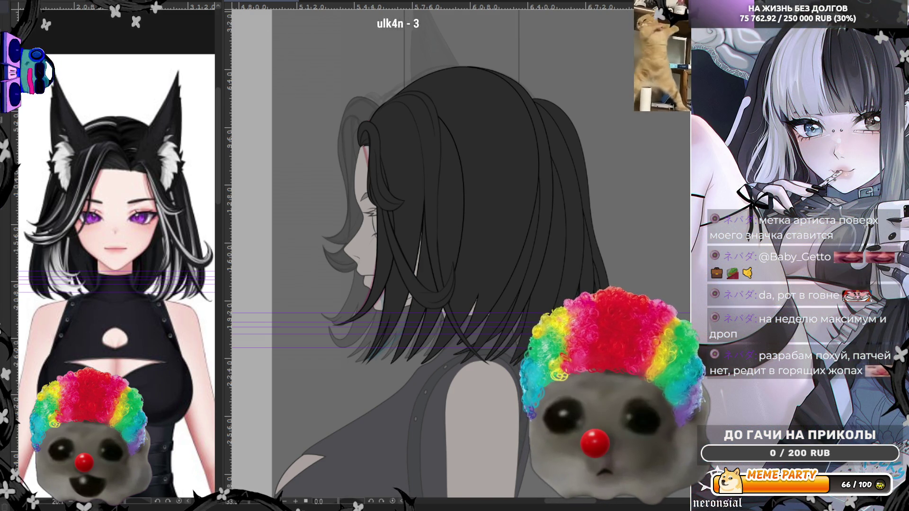
key("ctrl+plus")
key("ctrl+plus")
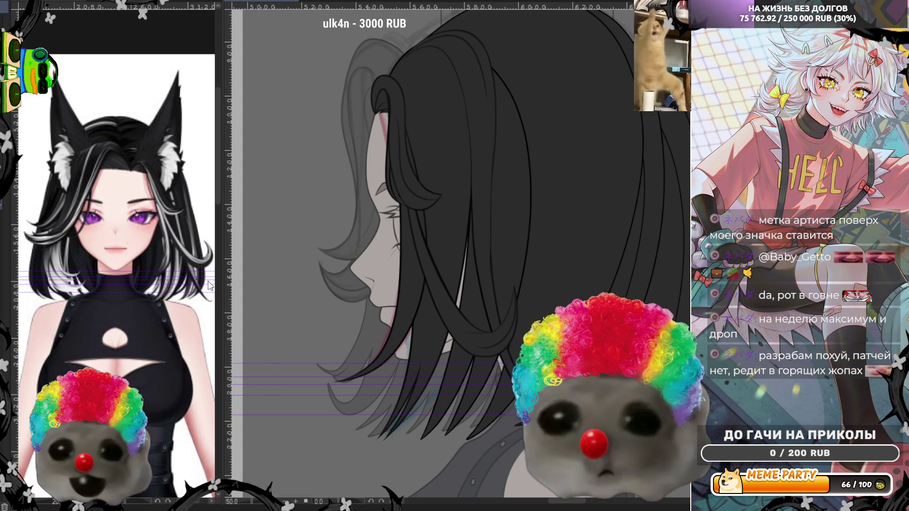
scroll(440, 256, "down", 1)
scroll(441, 256, "down", 1)
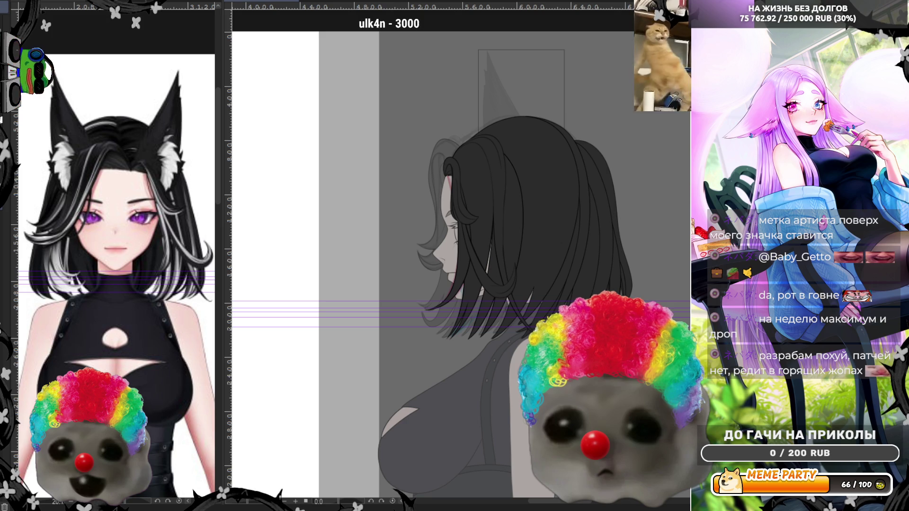
scroll(523, 308, "up", 2)
scroll(523, 308, "up", 1)
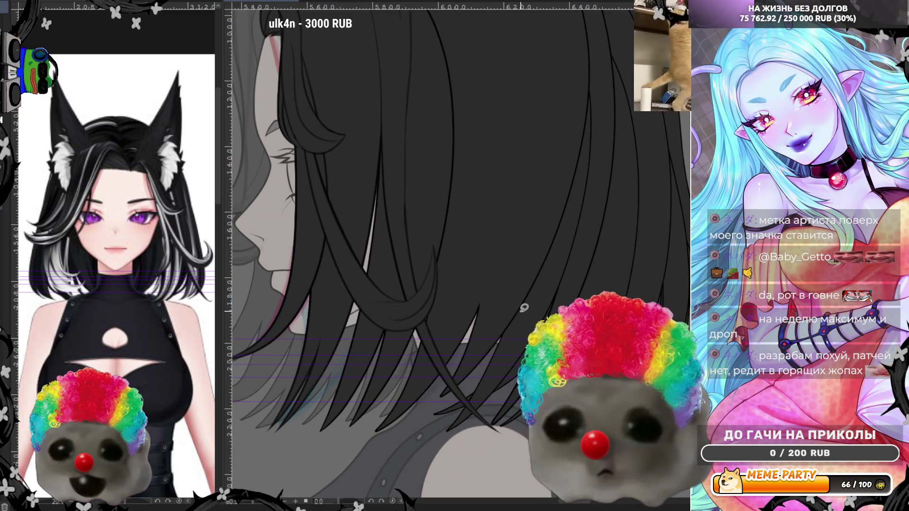
scroll(524, 307, "down", 2)
scroll(523, 307, "down", 1)
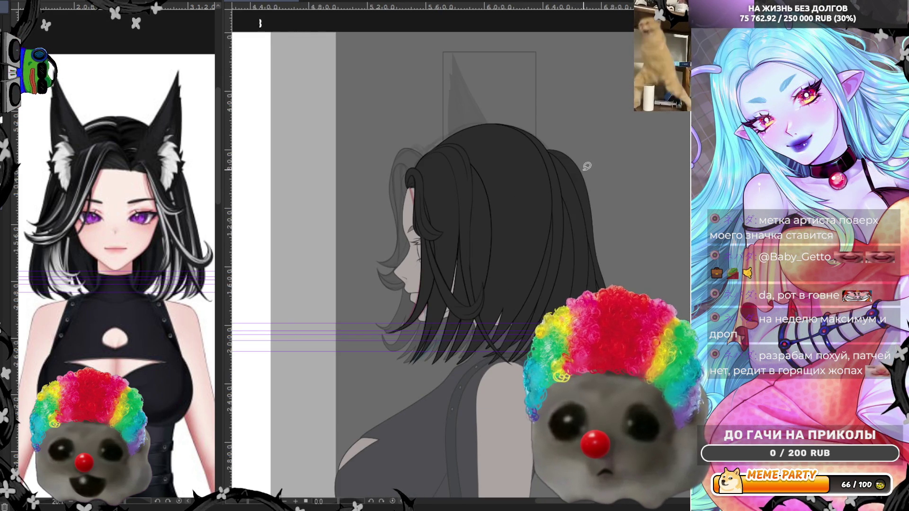
scroll(565, 160, "up", 1)
scroll(454, 89, "up", 1)
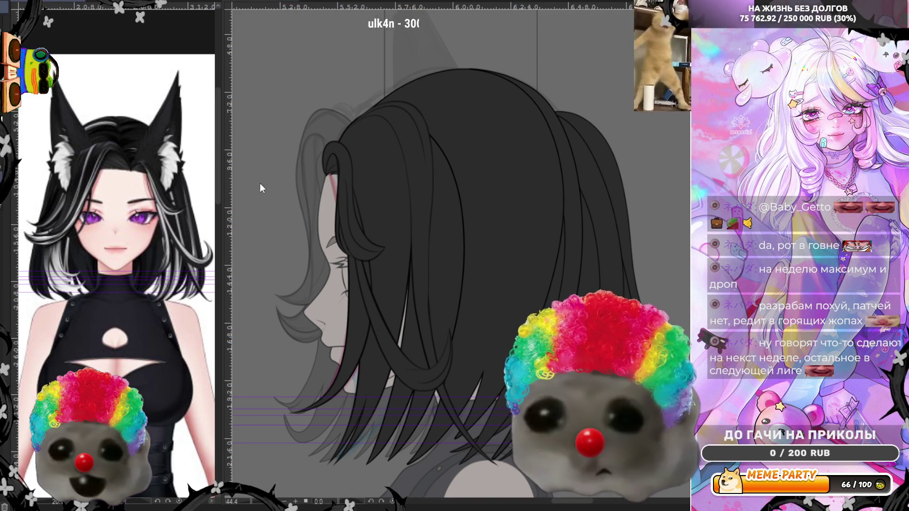
mouse_move(393, 101)
left_mouse_down()
mouse_move(438, 390)
mouse_move(505, 252)
mouse_move(462, 94)
left_mouse_up()
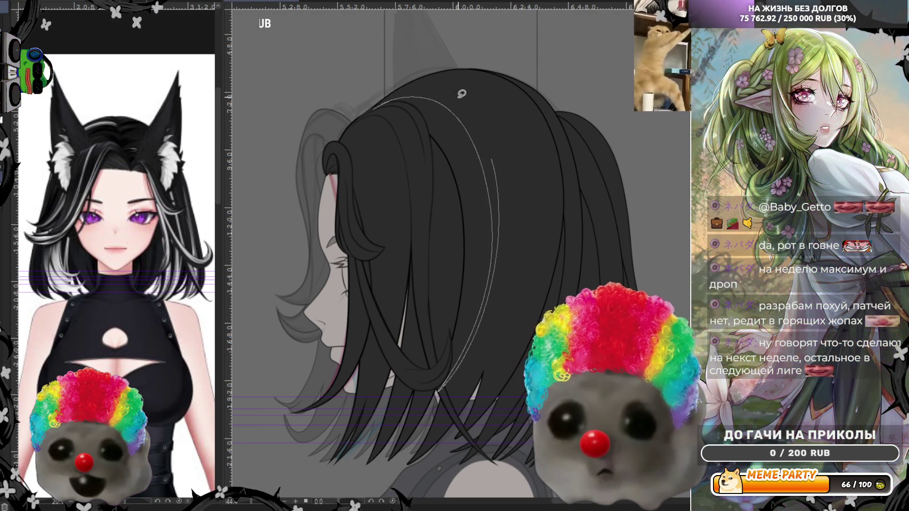
Step: Lasso-fill a broad curved white highlight strip down the back hair, redoing it until the shape is right
left_click_drag(368, 104, 370, 102)
key("ctrl+z")
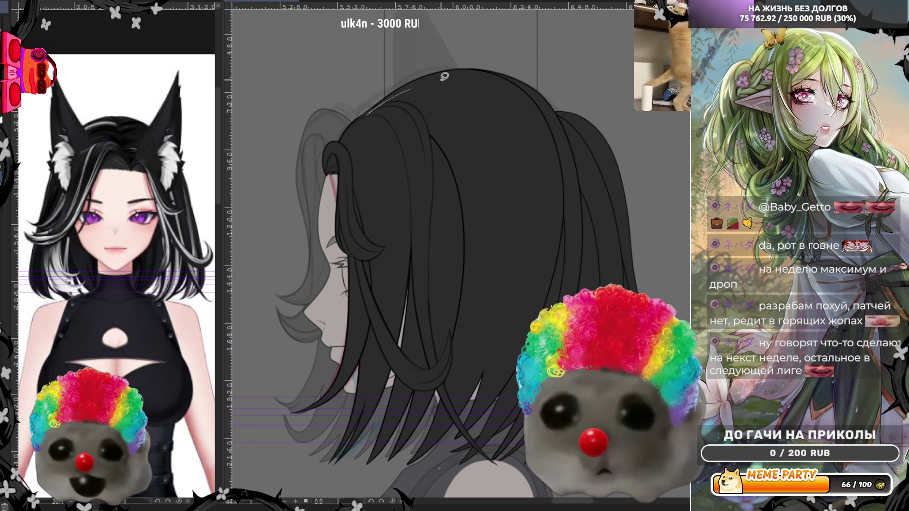
left_click_drag(444, 76, 451, 401)
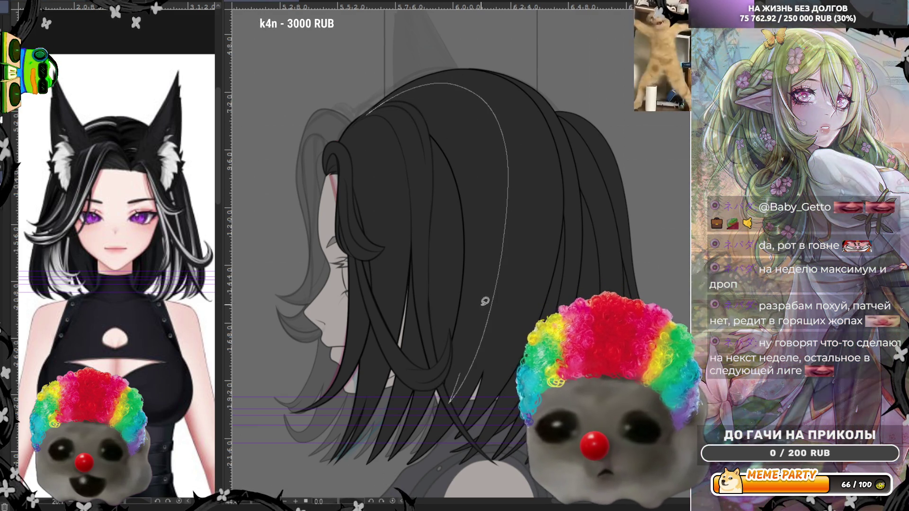
left_click_drag(485, 301, 387, 106)
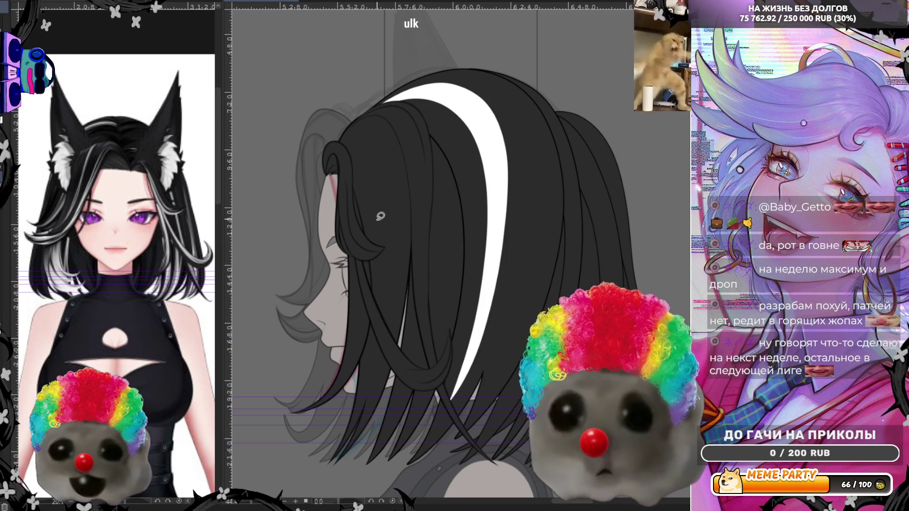
key("ctrl+z")
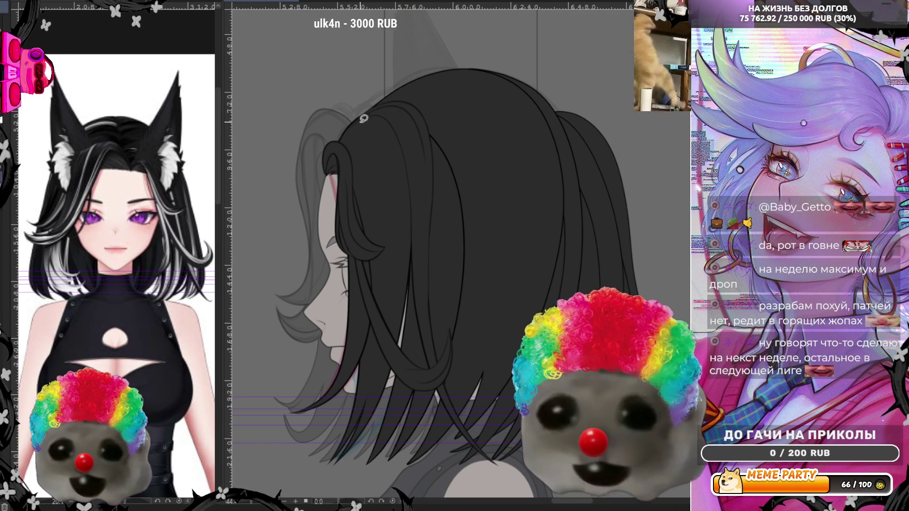
mouse_move(367, 112)
left_mouse_down()
mouse_move(424, 442)
mouse_move(474, 103)
left_mouse_up()
left_click_drag(400, 96, 382, 111)
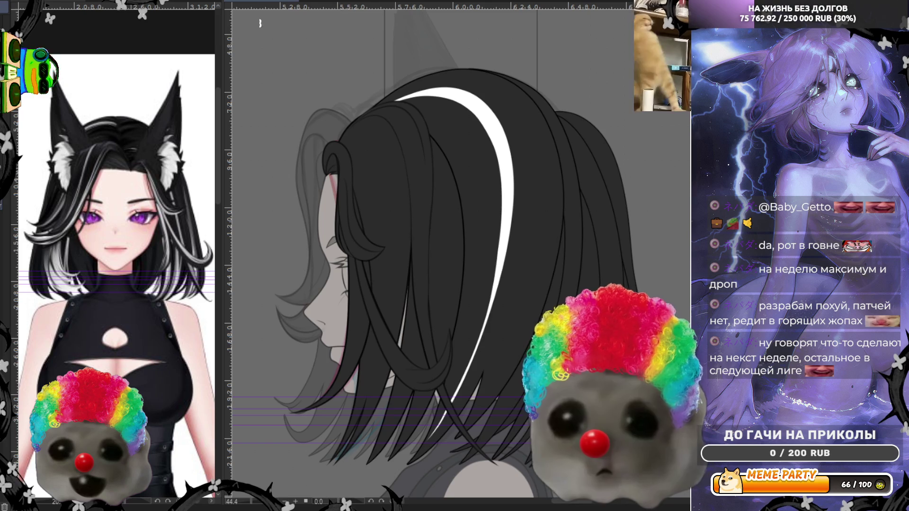
Step: Flip the canvas view horizontally to check the finished highlight
key("h")
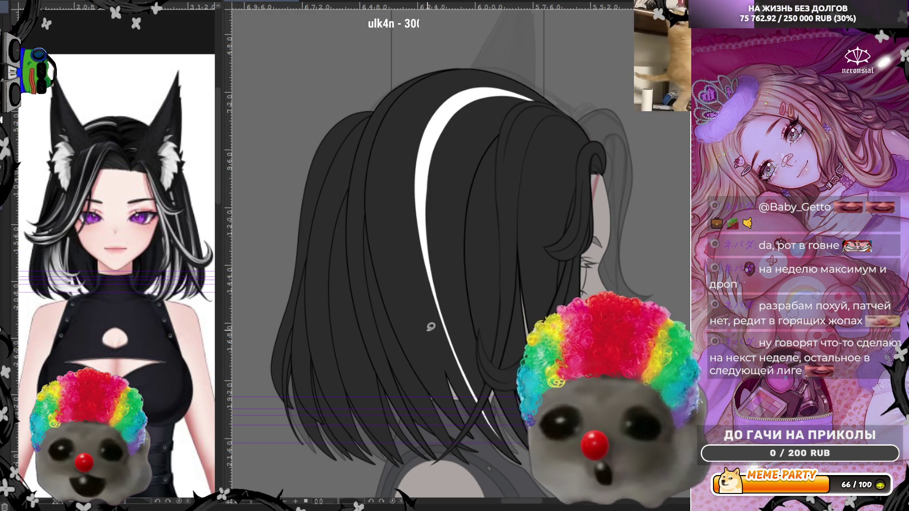
scroll(419, 334, "up", 1)
scroll(405, 341, "up", 1)
scroll(389, 349, "up", 1)
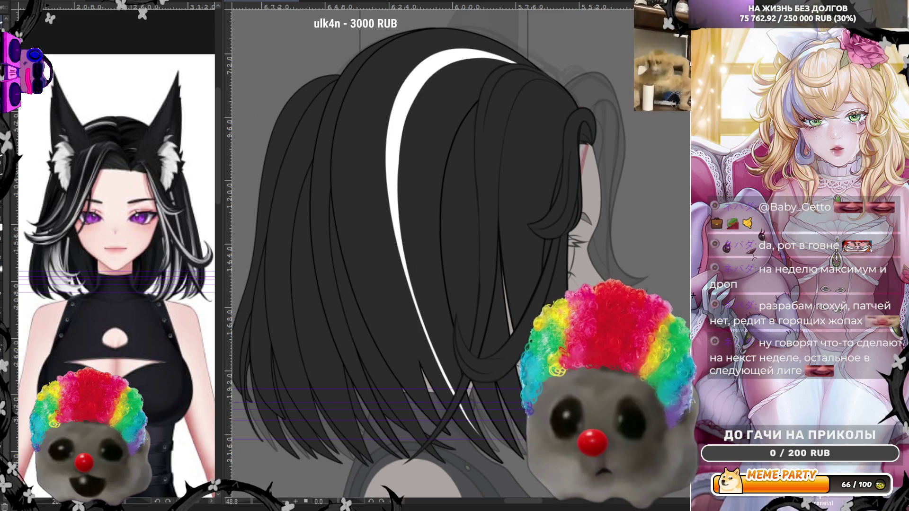
key("h")
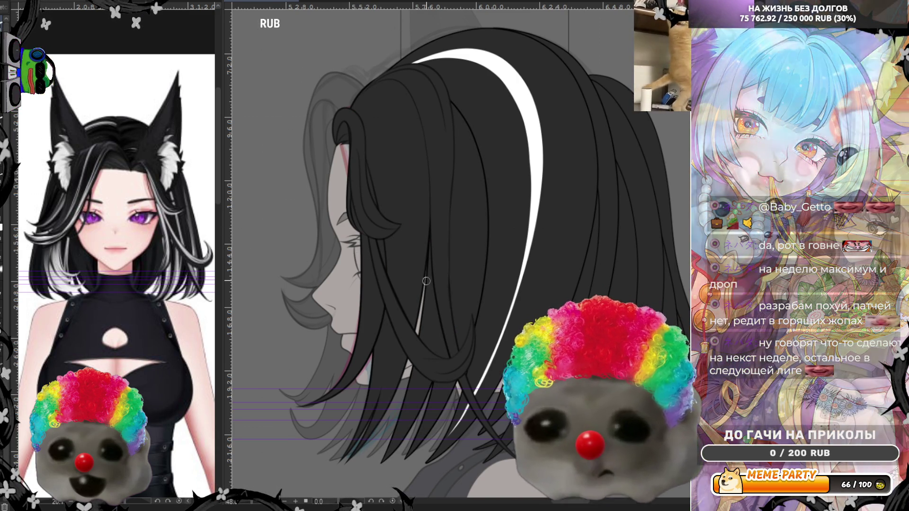
Step: Paint the first long white highlight down the front strand, undoing attempts until it sits right
left_click_drag(334, 466, 412, 162)
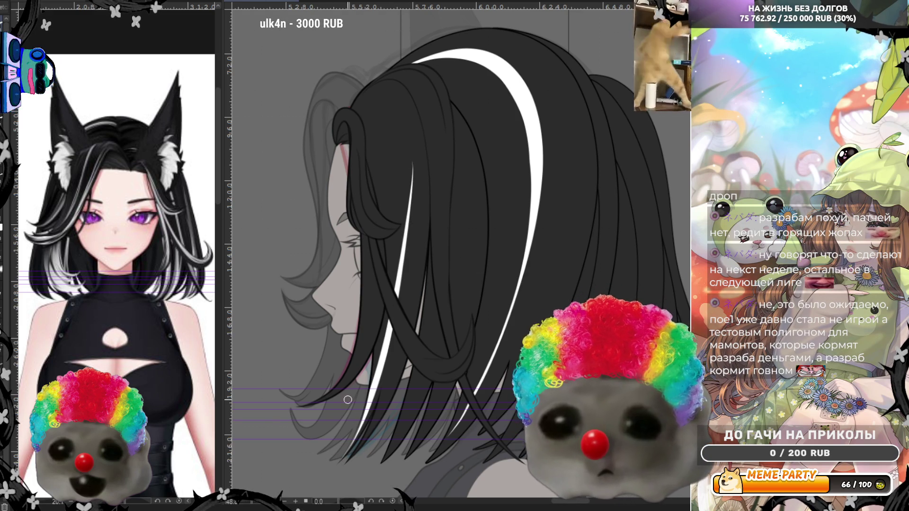
key("ctrl+z")
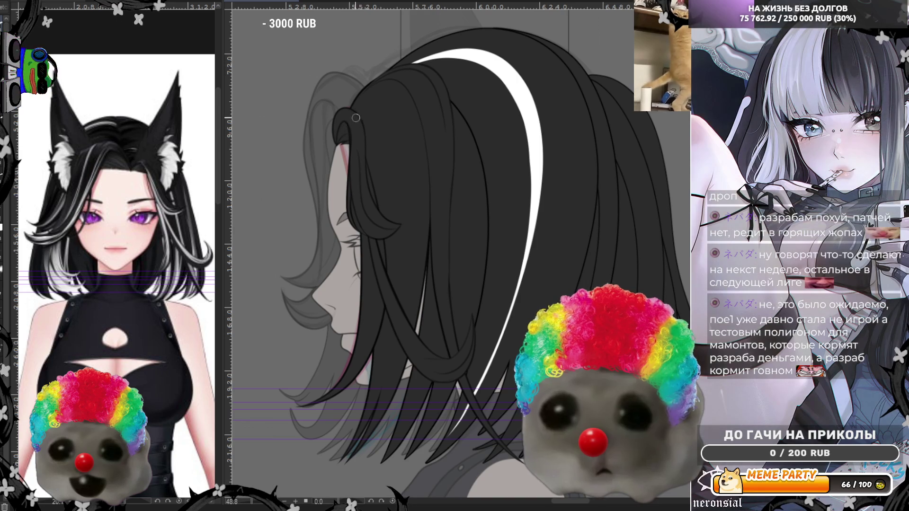
left_click_drag(406, 168, 373, 390)
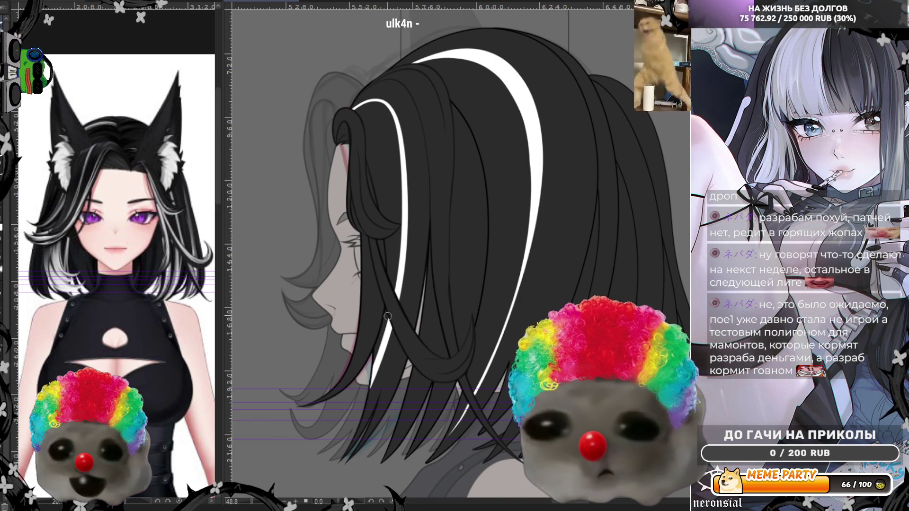
key("ctrl+z")
left_click_drag(362, 100, 373, 387)
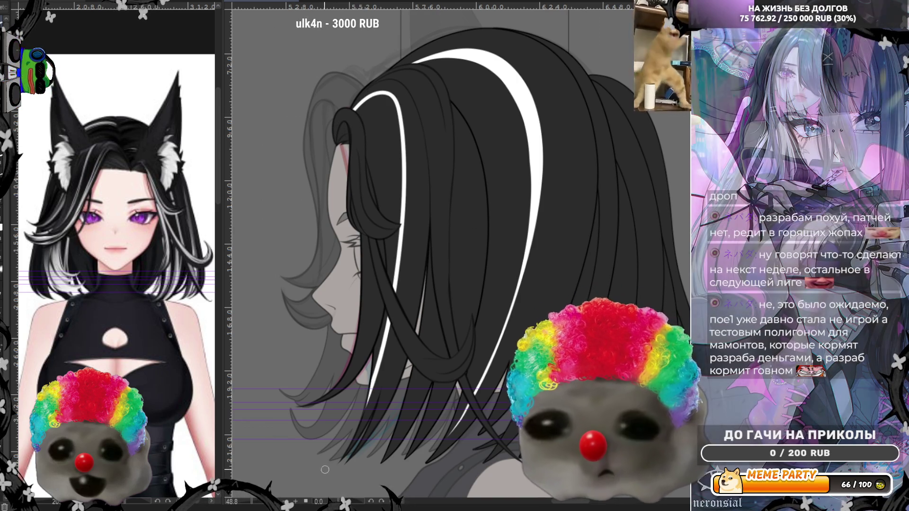
key("ctrl+z")
left_click_drag(359, 107, 315, 488)
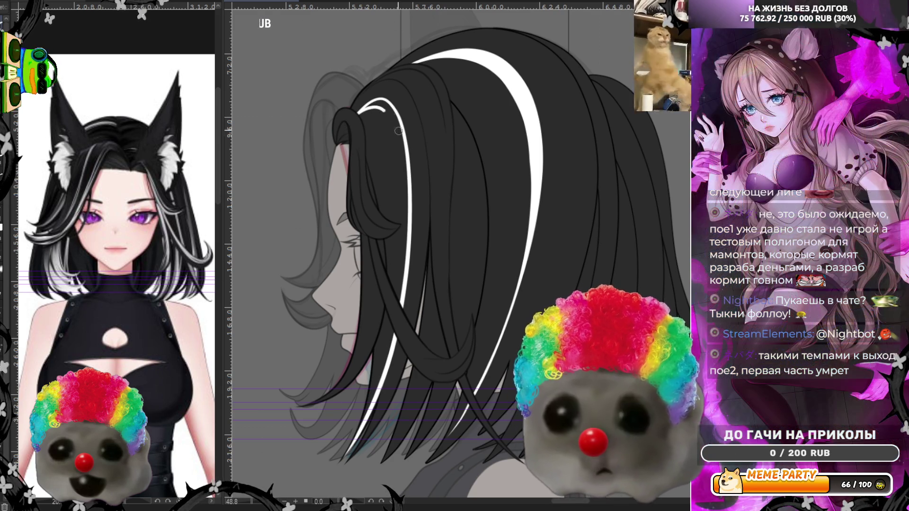
Step: Add a second white highlight beside the first along the lower strand, redrawing until satisfied
left_click_drag(398, 130, 339, 431)
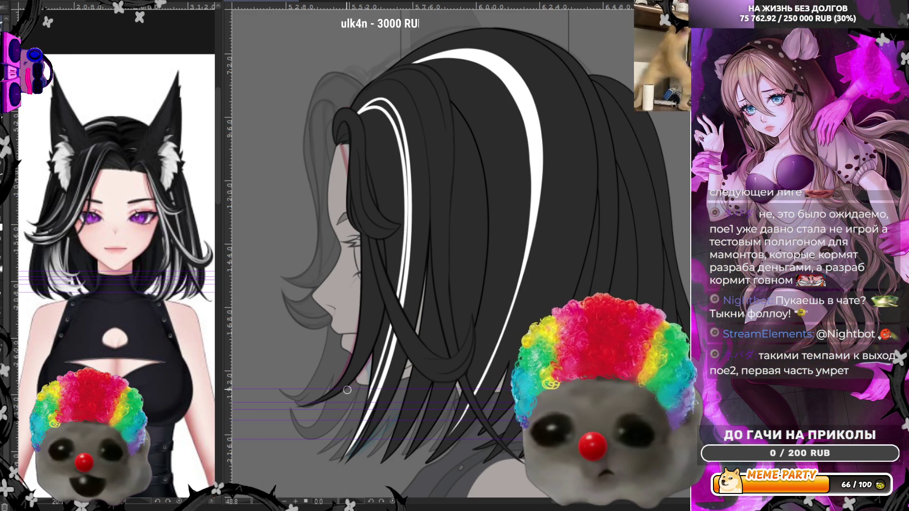
key("ctrl+z")
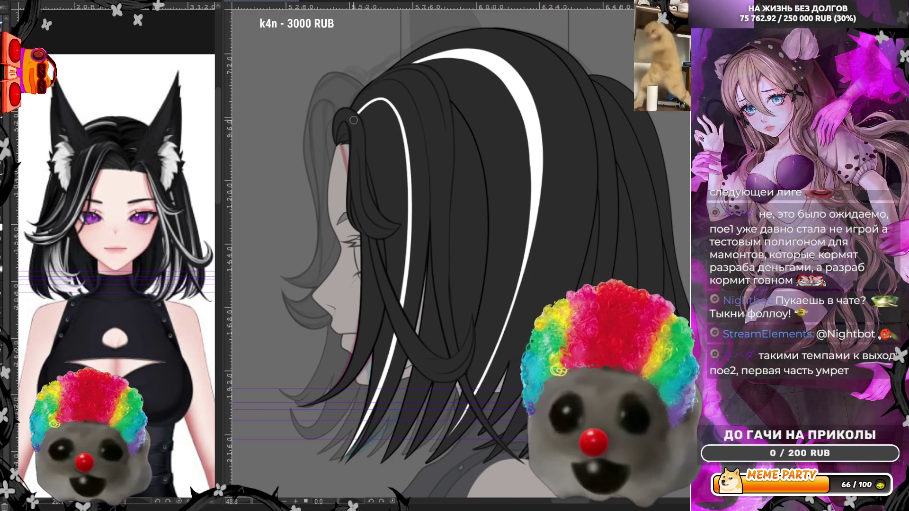
left_click_drag(379, 111, 359, 419)
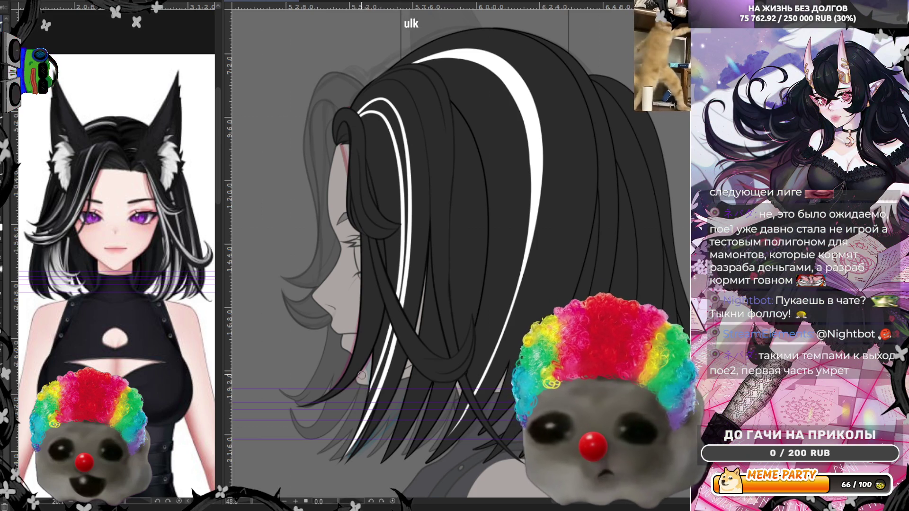
key("ctrl+z")
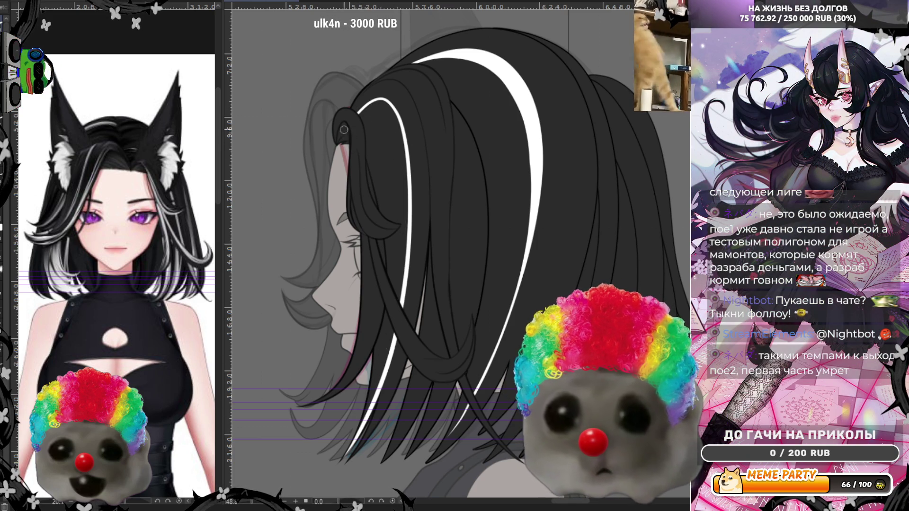
left_click_drag(388, 120, 371, 358)
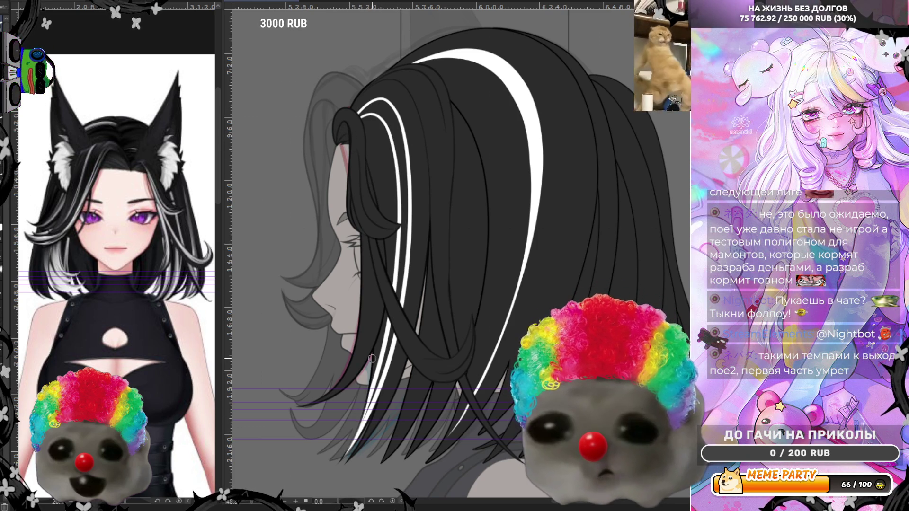
key("ctrl+z")
left_click_drag(395, 199, 382, 369)
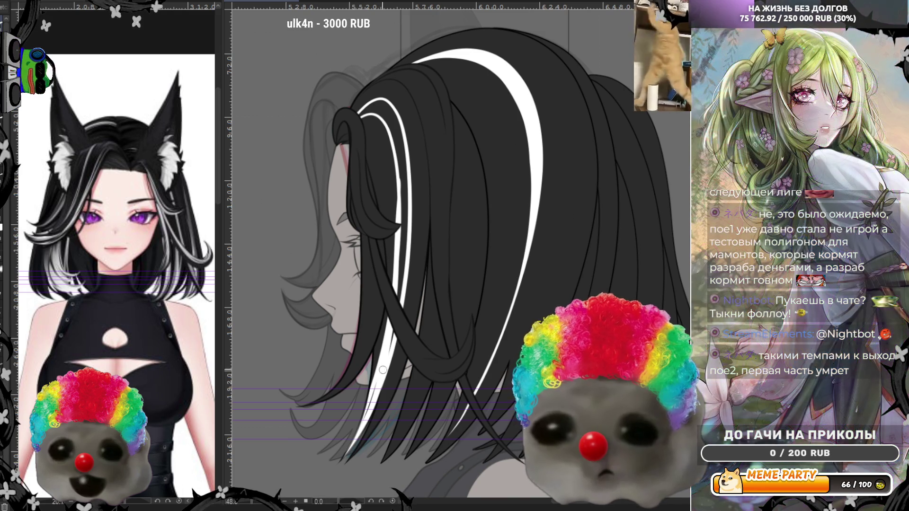